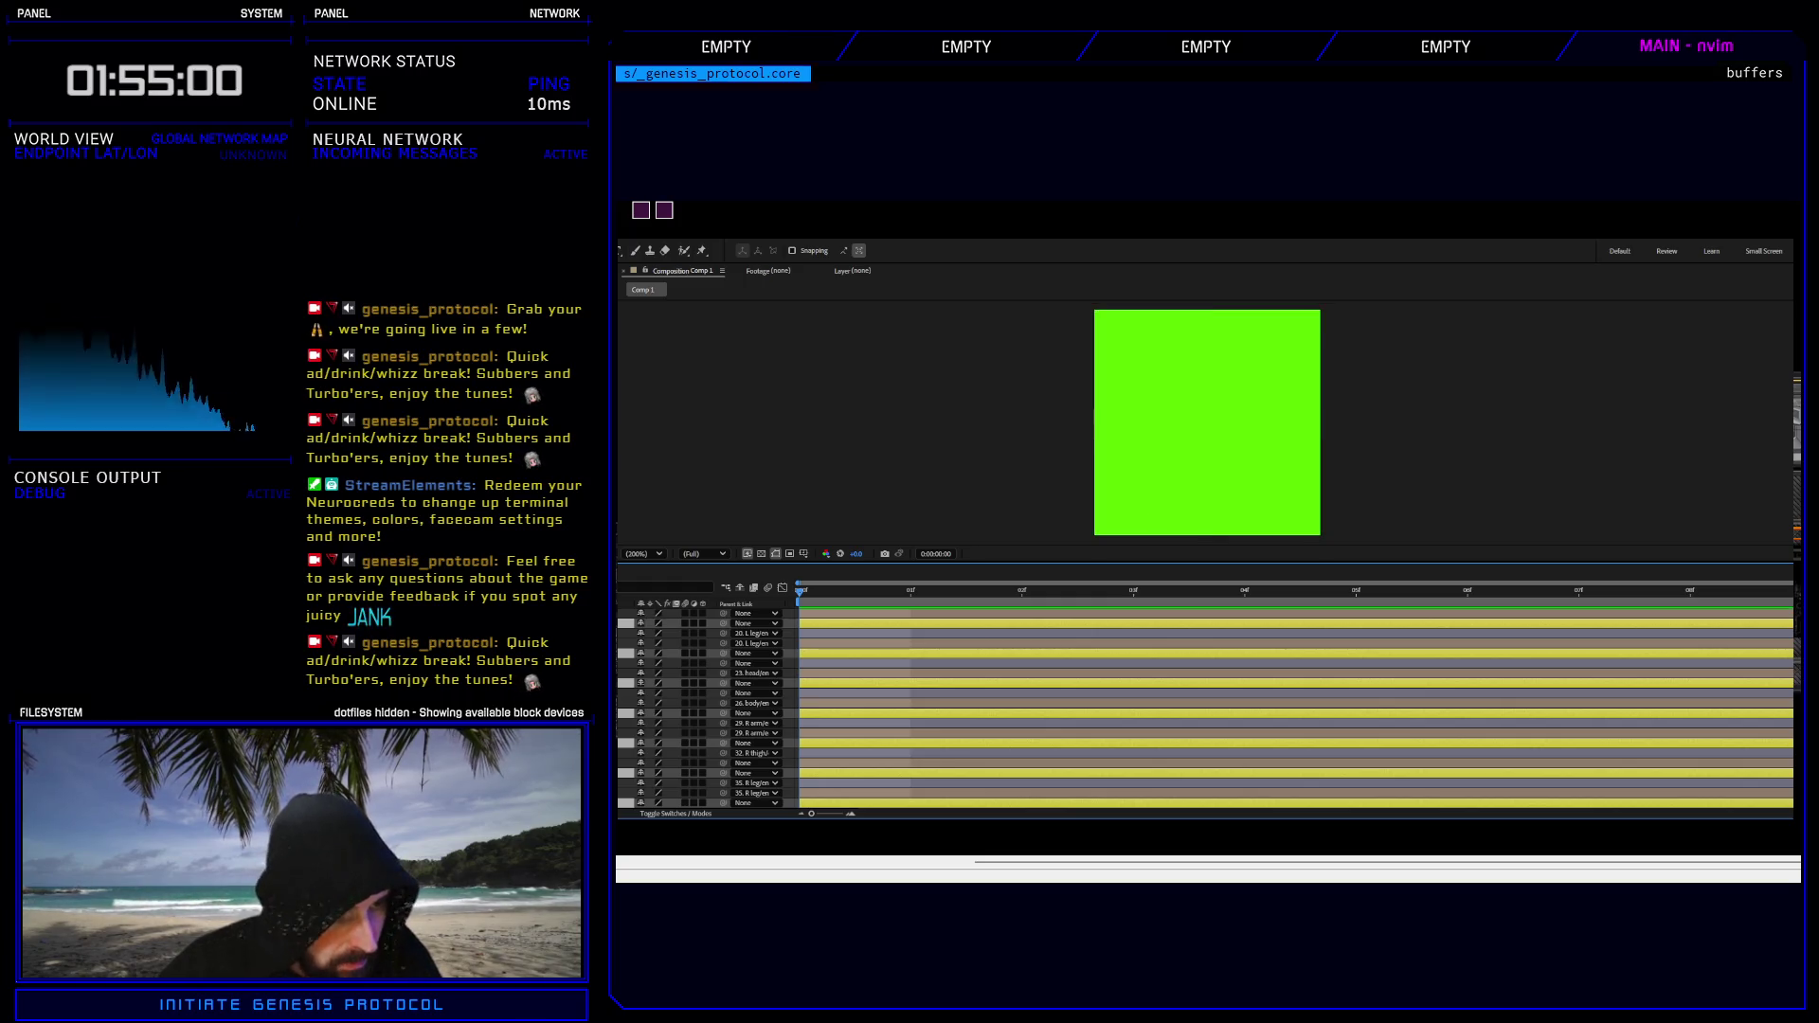
- Select the soldier's right leg, head and neighbouring body-part layers together in the timeline
{"action": "left_click", "coordinate": [753, 793]}
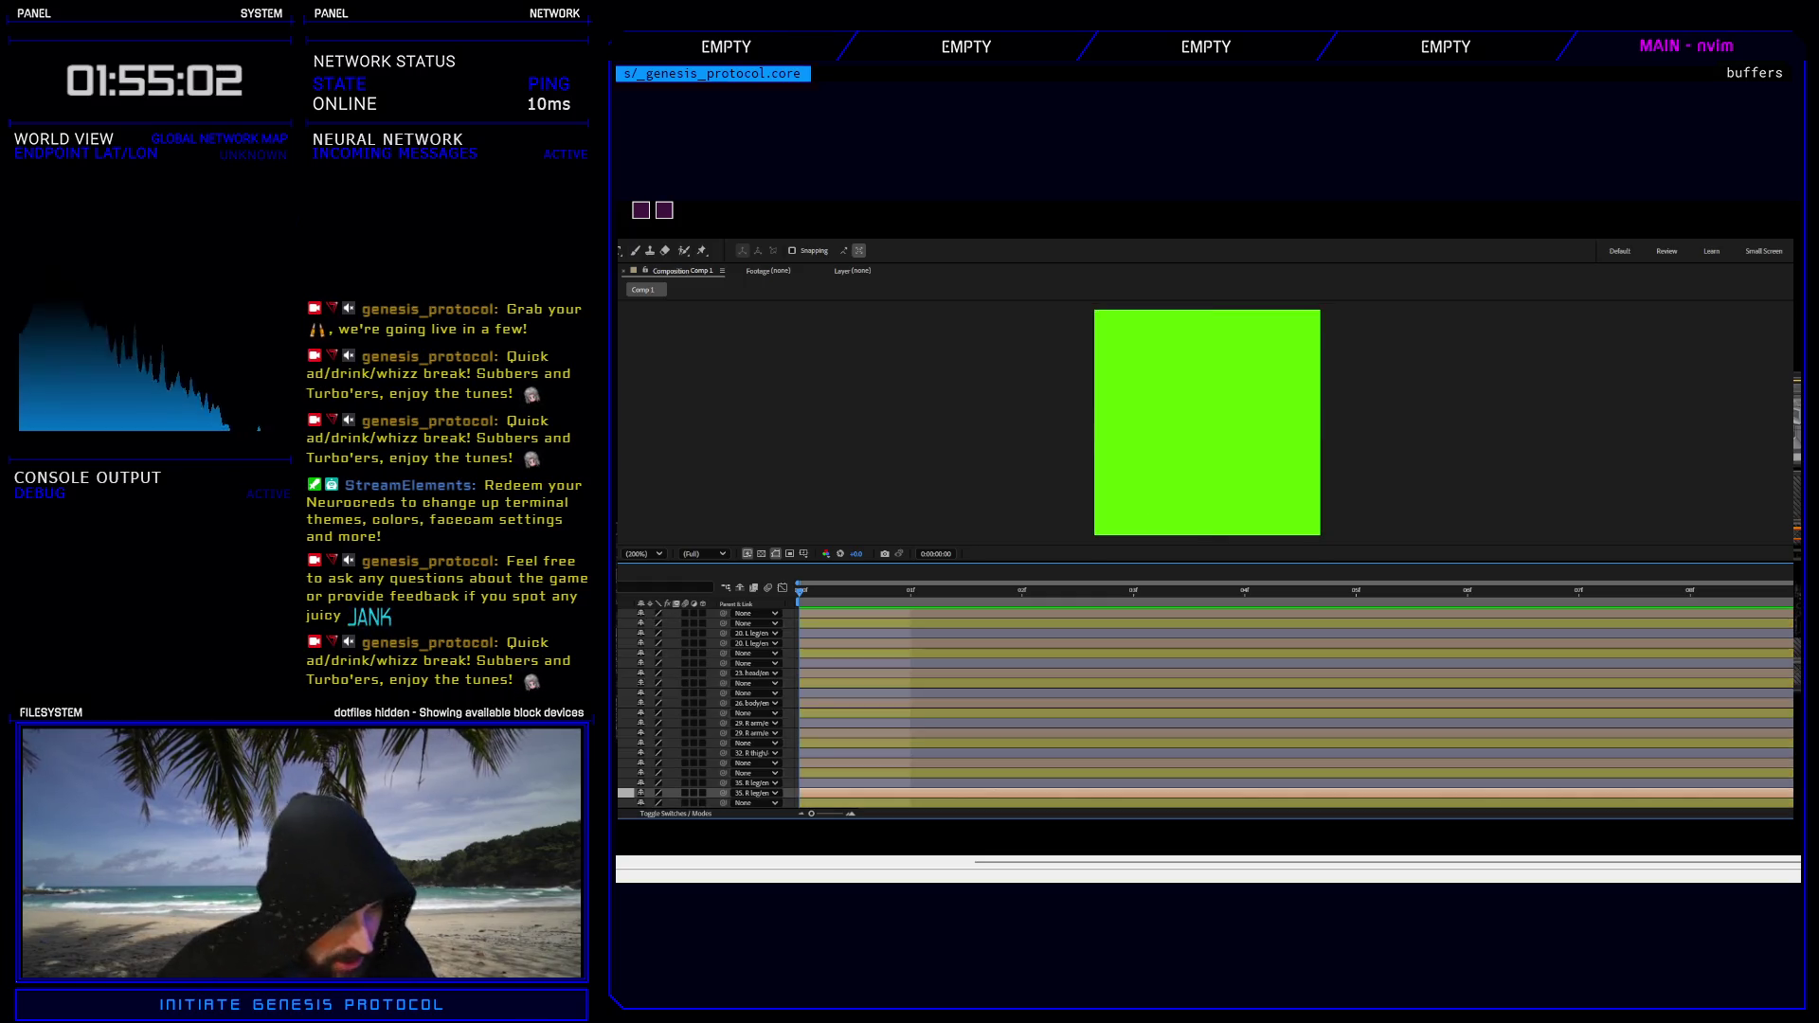
{"action": "left_click", "coordinate": [754, 763], "text": "ctrl"}
{"action": "left_click", "coordinate": [754, 733], "text": "ctrl"}
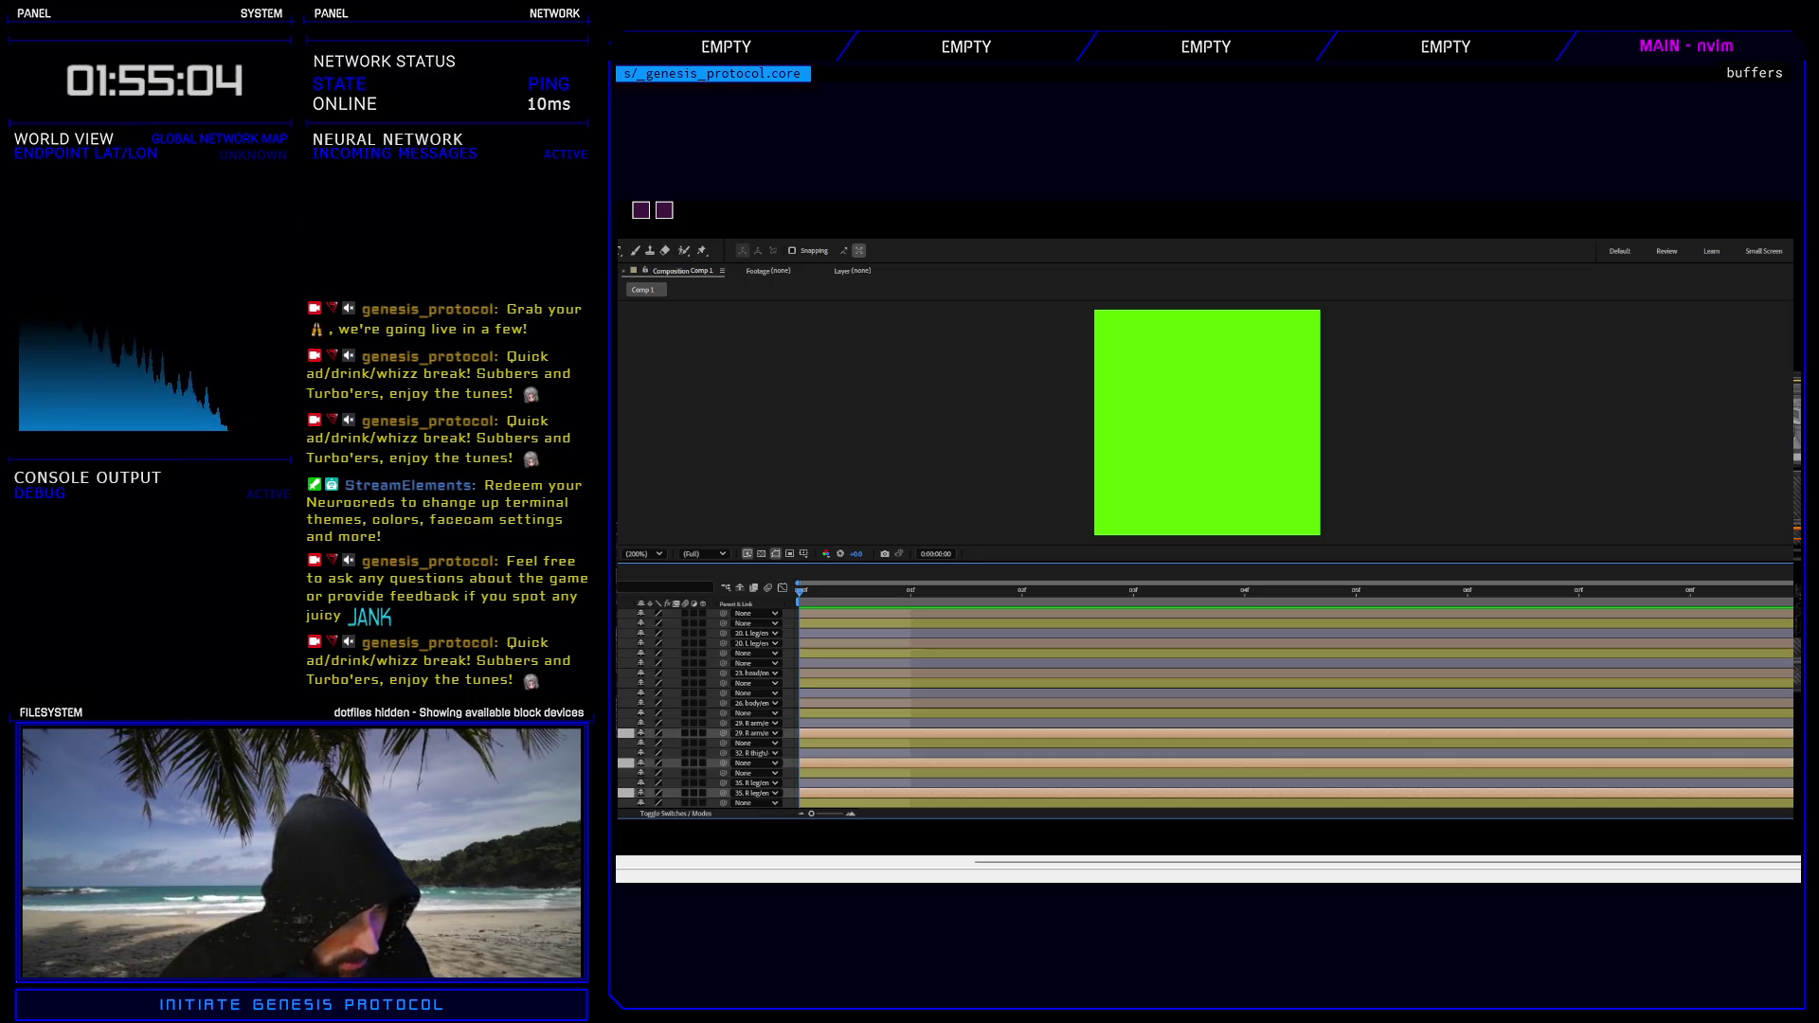
{"action": "left_click", "coordinate": [754, 703], "text": "ctrl"}
{"action": "left_click", "coordinate": [753, 673], "text": "ctrl"}
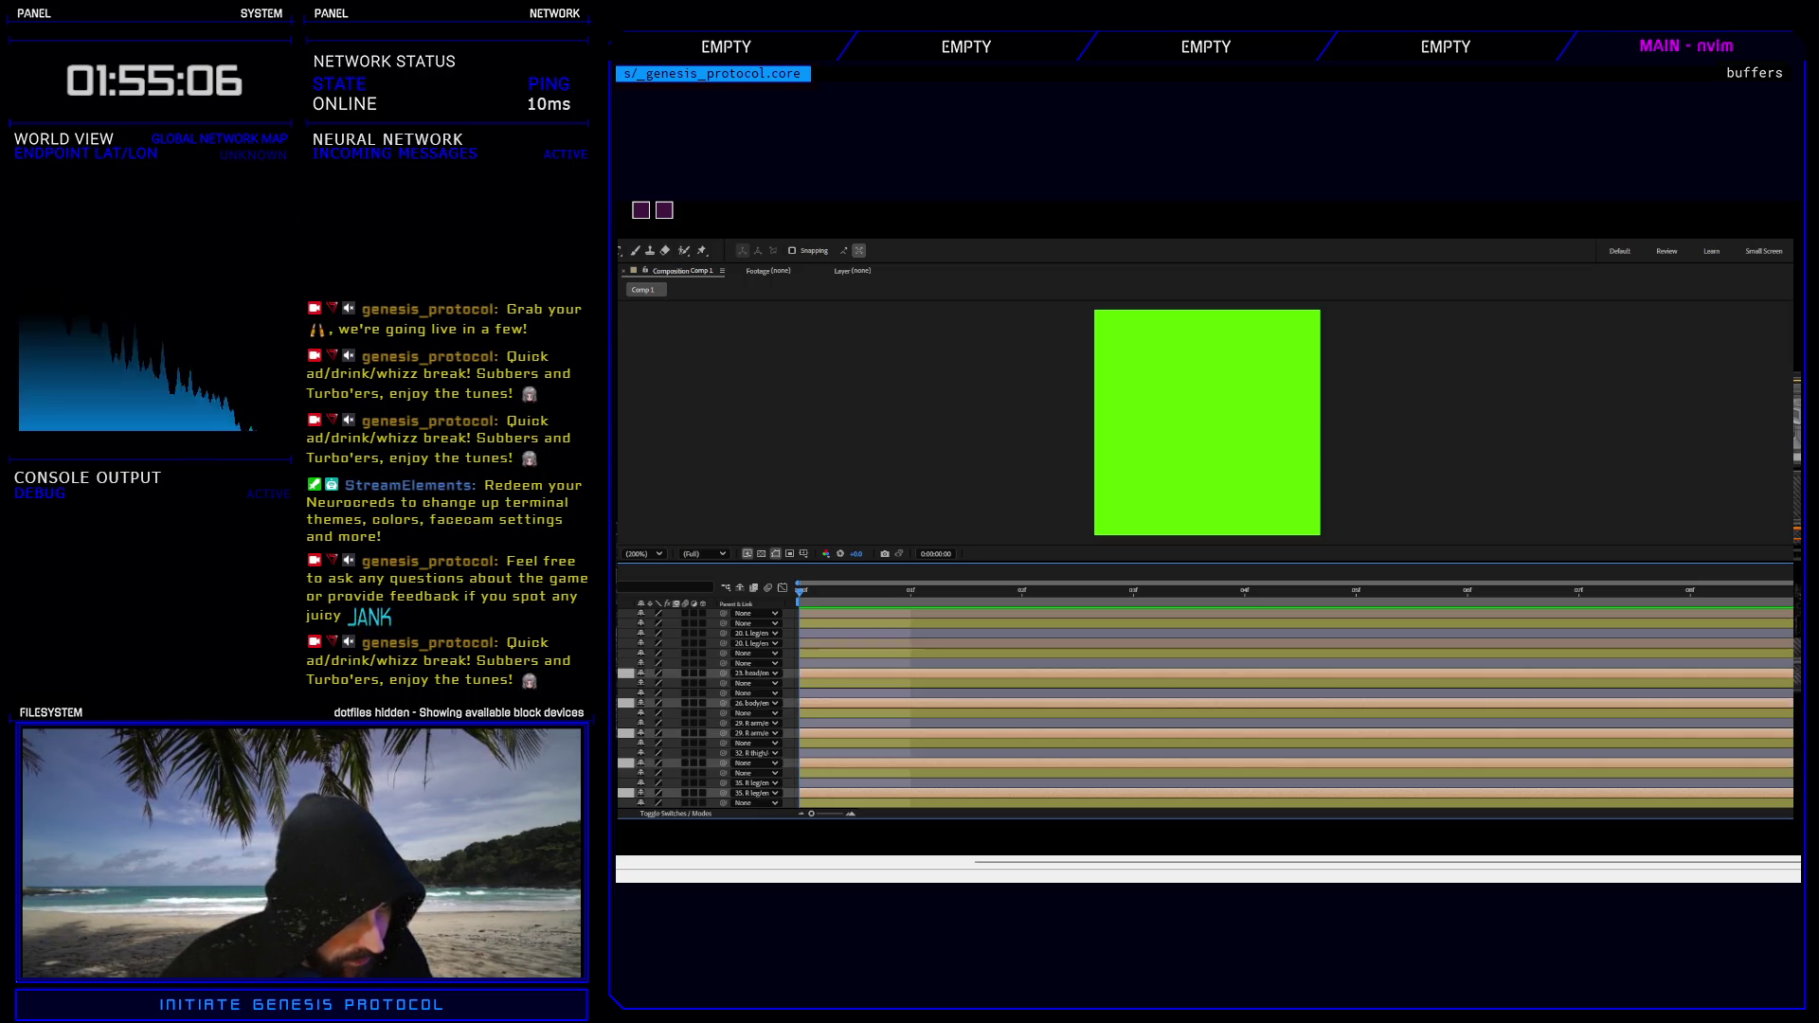
{"action": "left_click", "coordinate": [753, 643], "text": "ctrl"}
{"action": "left_click", "coordinate": [754, 614], "text": "ctrl"}
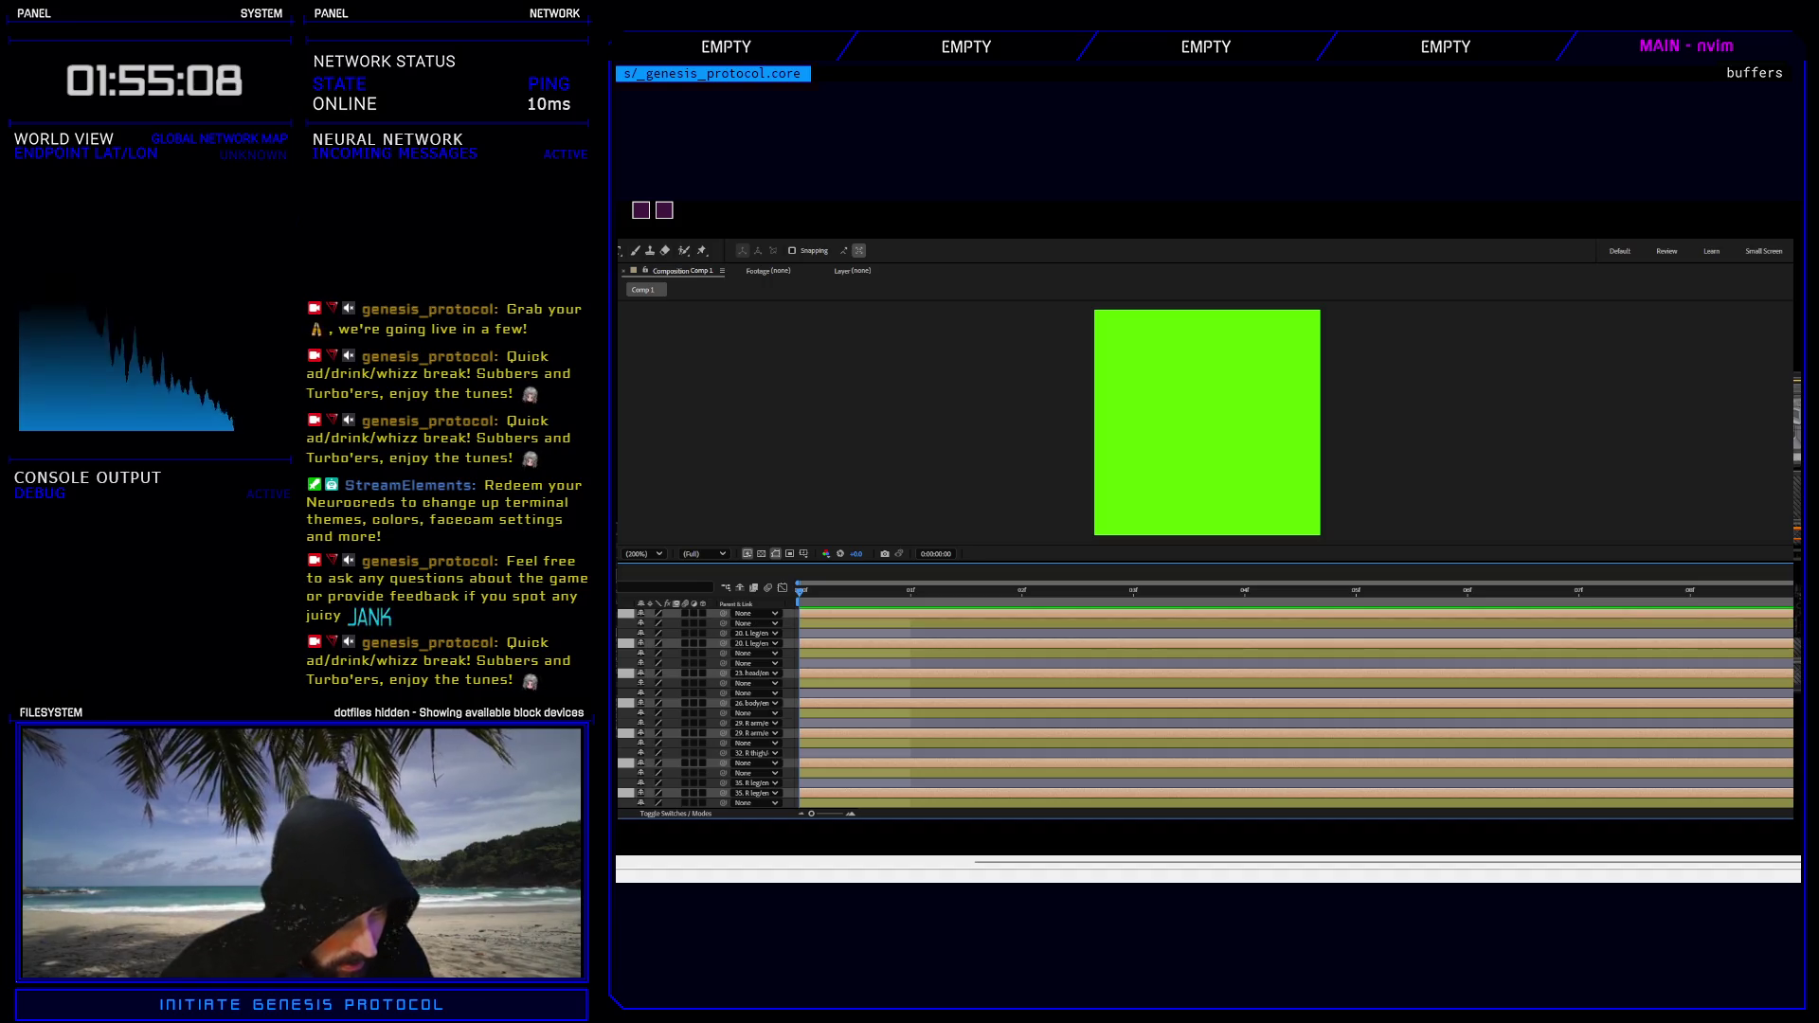
- Add the R shoulder, L arm and L shoulder layers, then preview the soldier animation
{"action": "scroll", "coordinate": [753, 710], "scroll_direction": "up", "scroll_amount": 4}
{"action": "left_click", "coordinate": [754, 703], "text": "ctrl"}
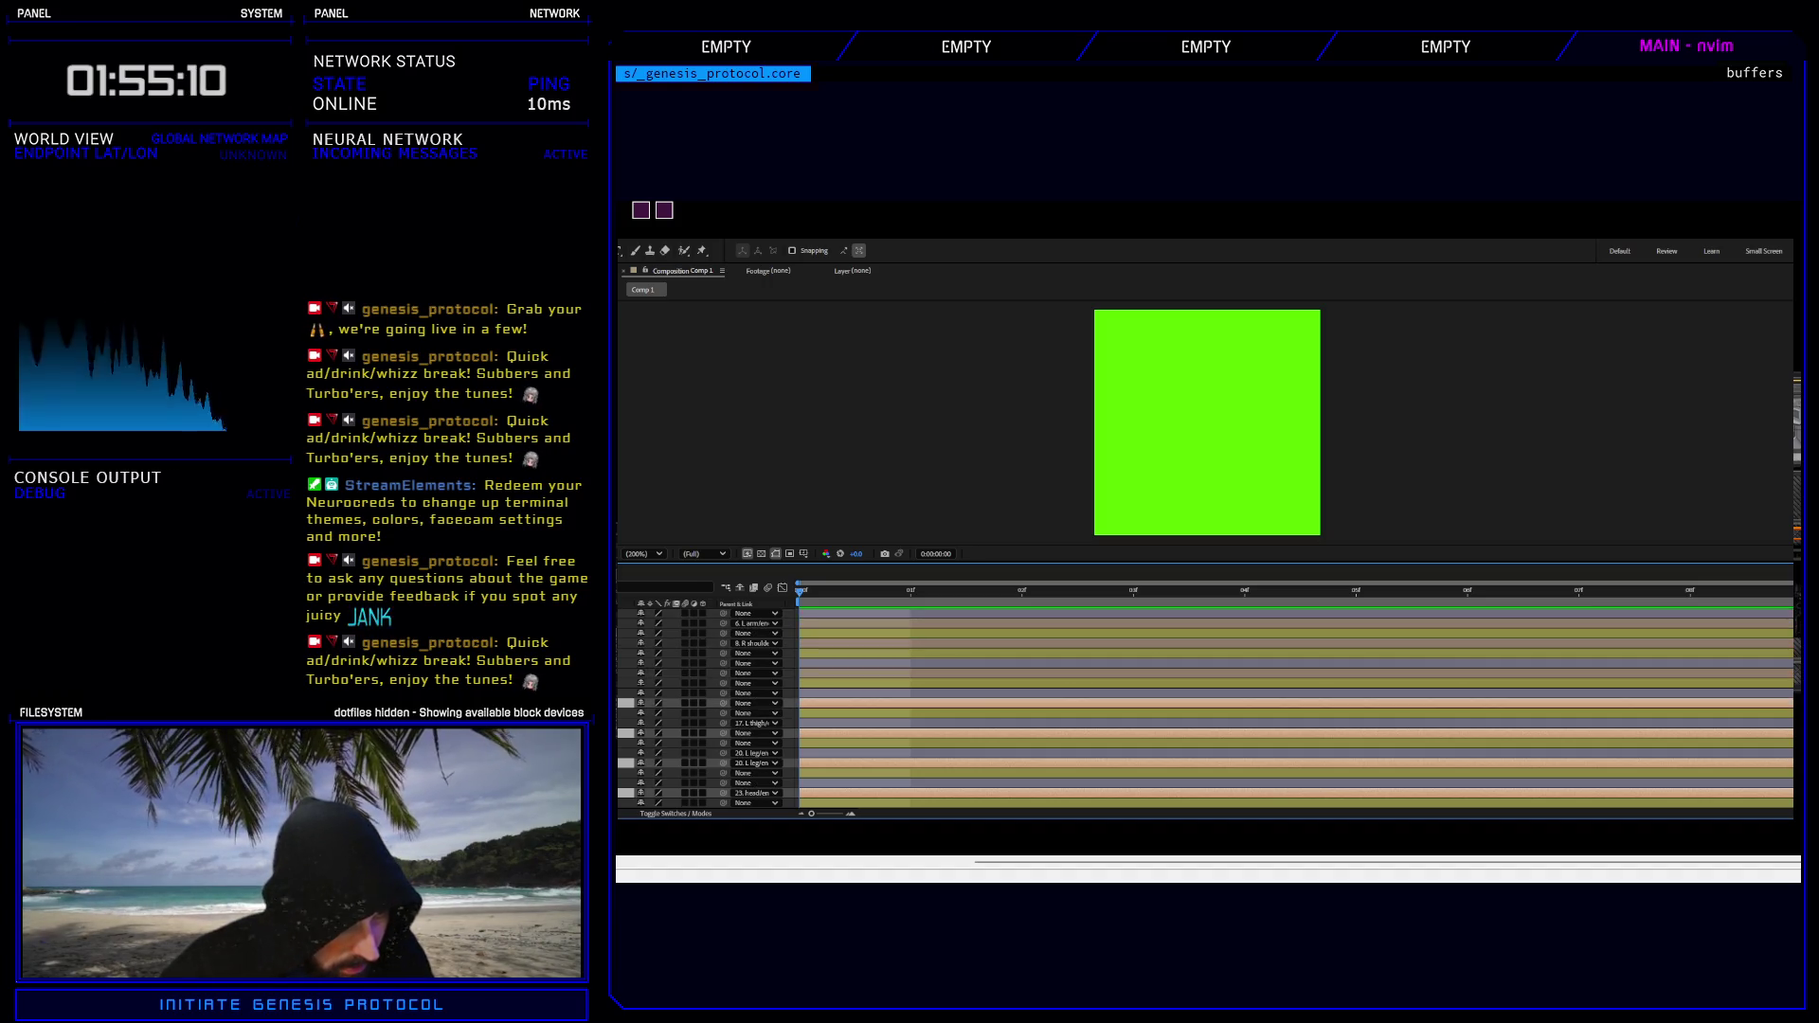
{"action": "left_click", "coordinate": [753, 673], "text": "ctrl"}
{"action": "left_click", "coordinate": [754, 643], "text": "ctrl"}
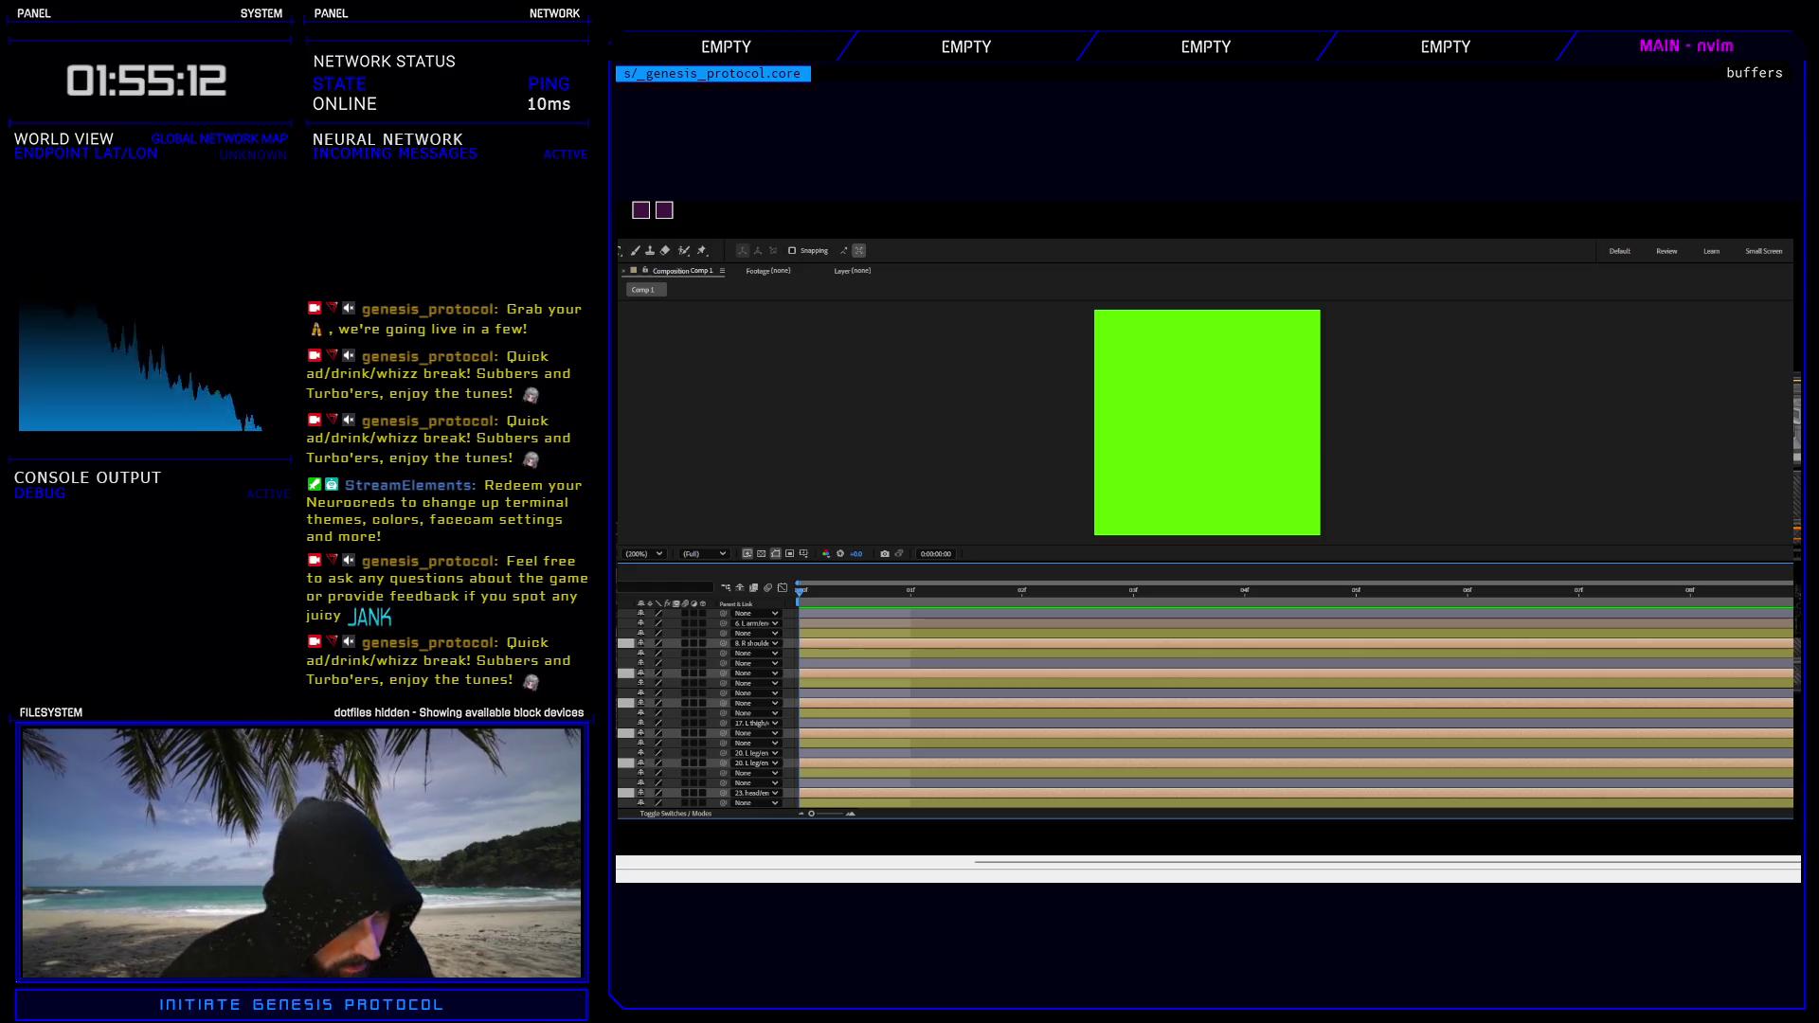
{"action": "scroll", "coordinate": [753, 701], "scroll_direction": "up", "scroll_amount": 1}
{"action": "left_click", "coordinate": [753, 653], "text": "ctrl"}
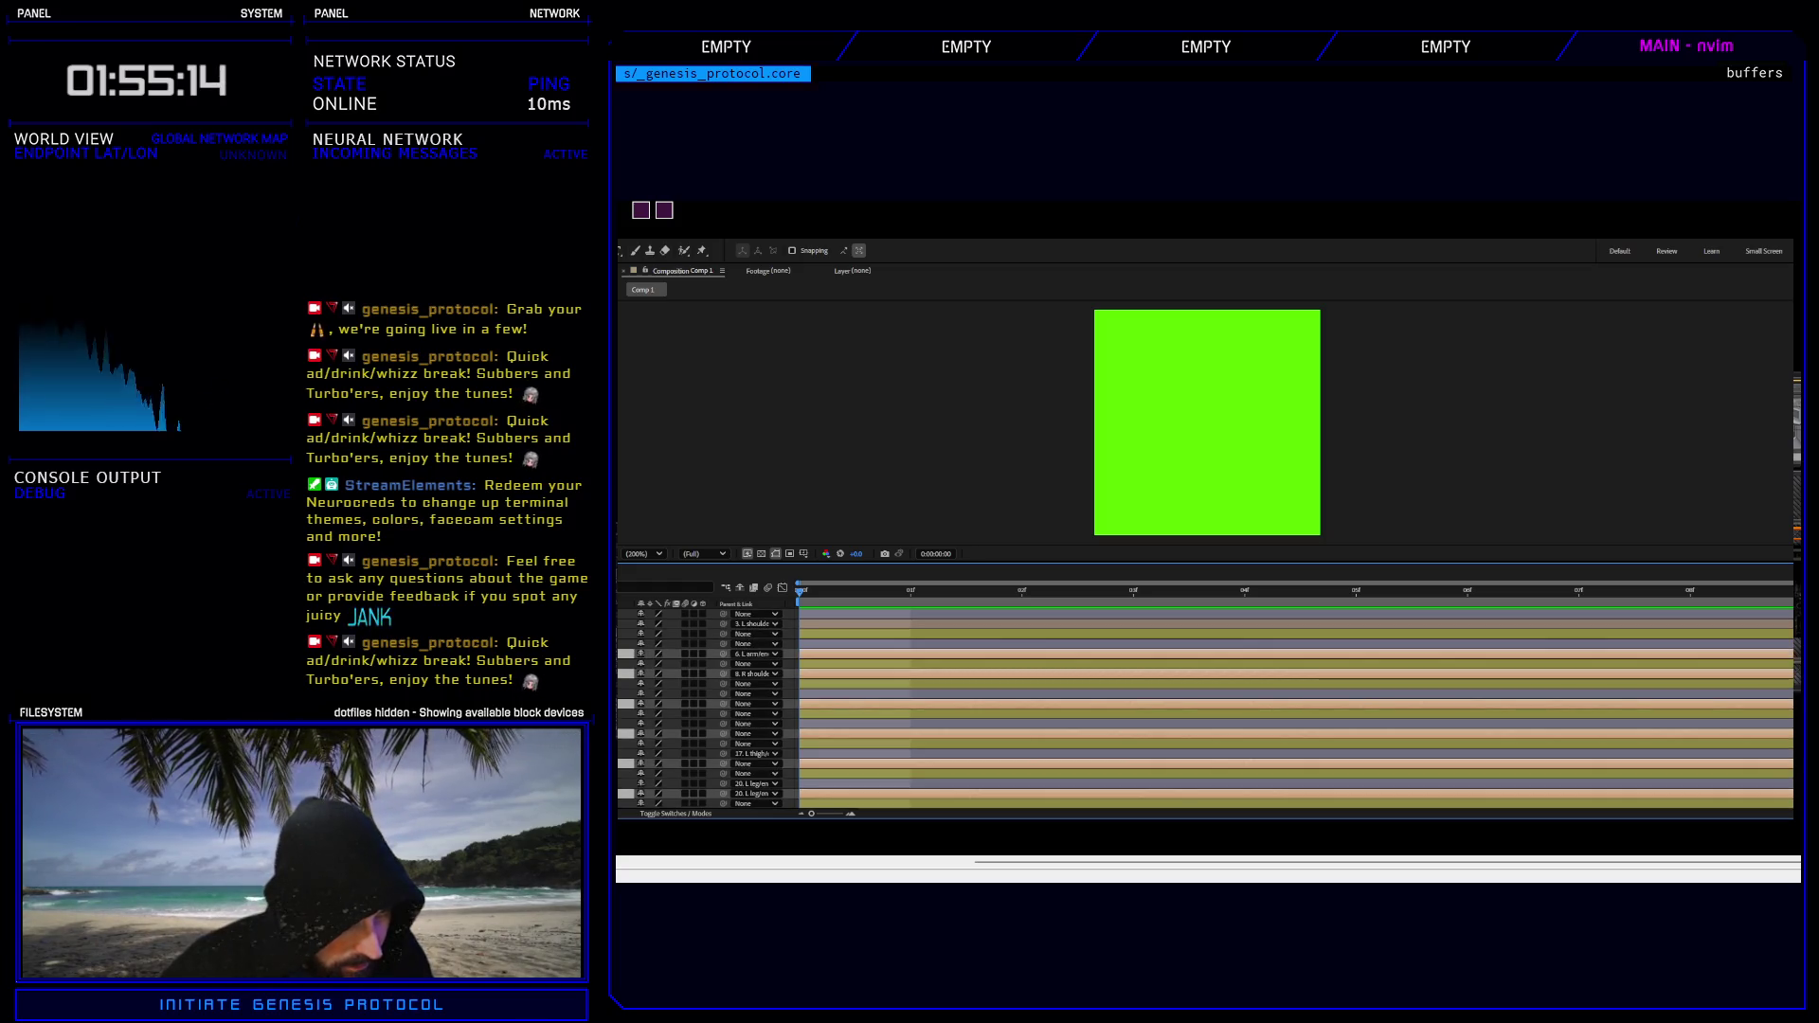
{"action": "left_click", "coordinate": [753, 623], "text": "ctrl"}
{"action": "key", "text": "space"}
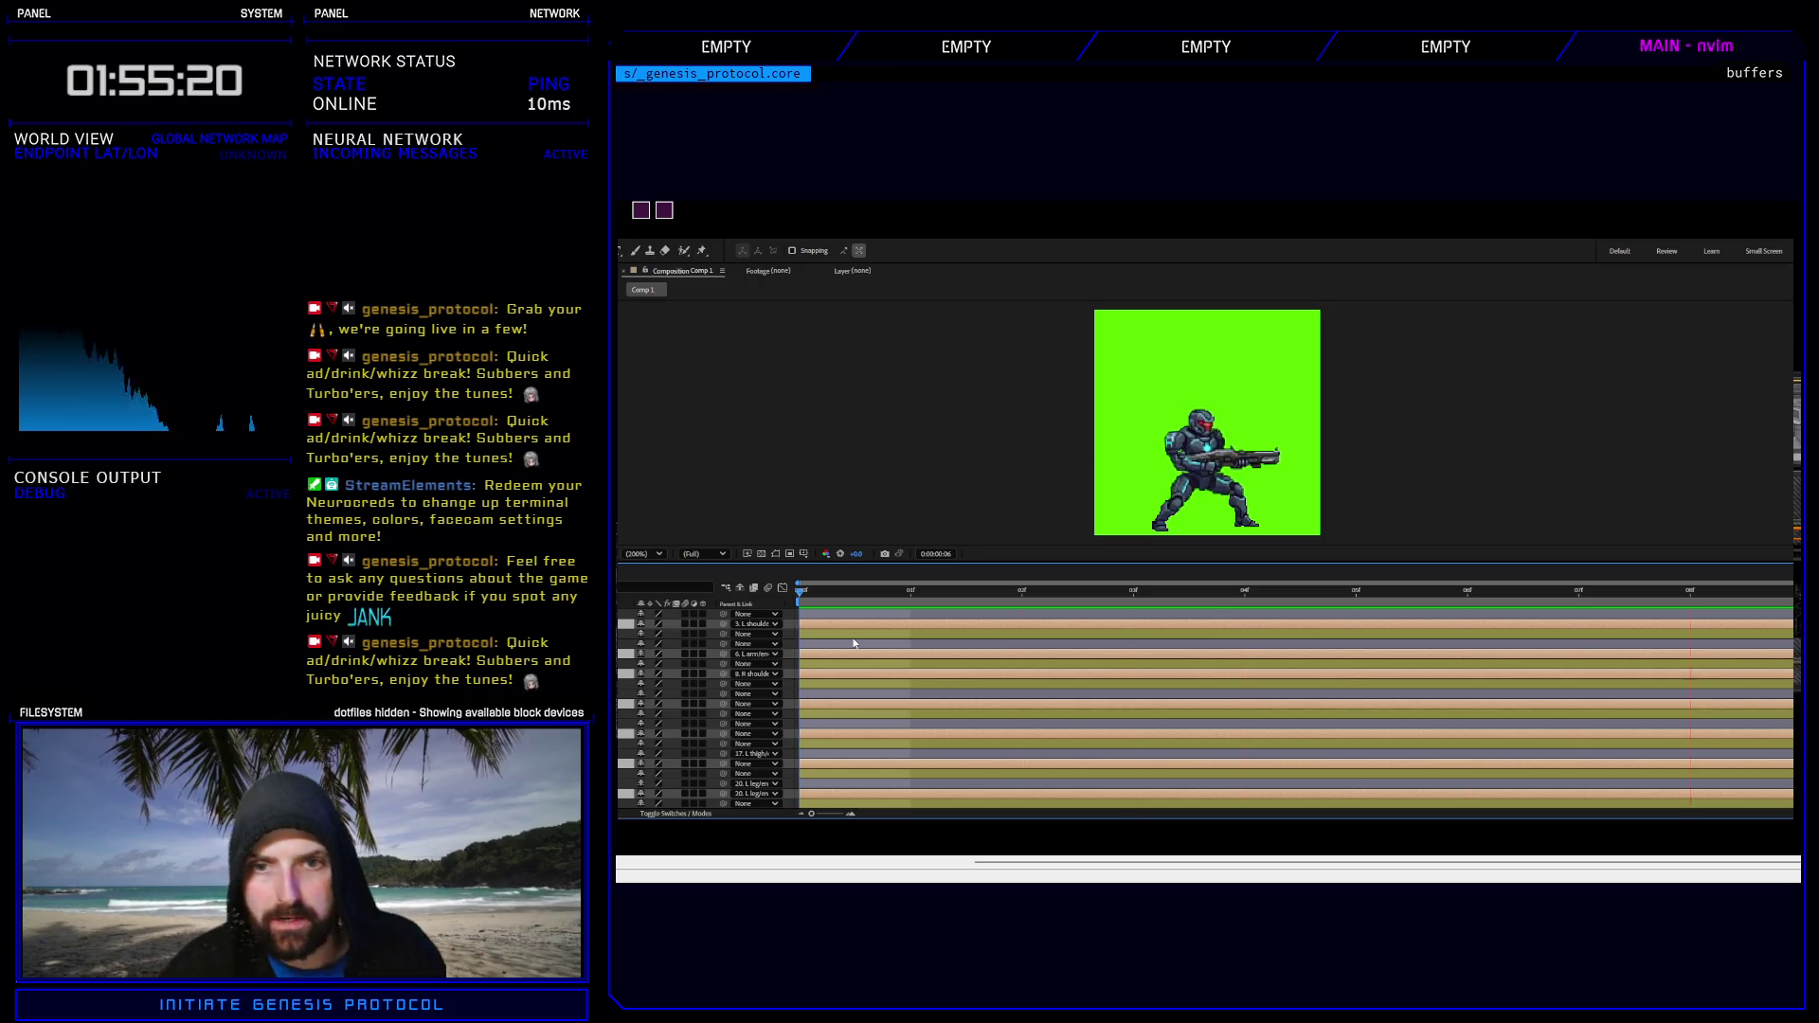
{"action": "key", "text": "space"}
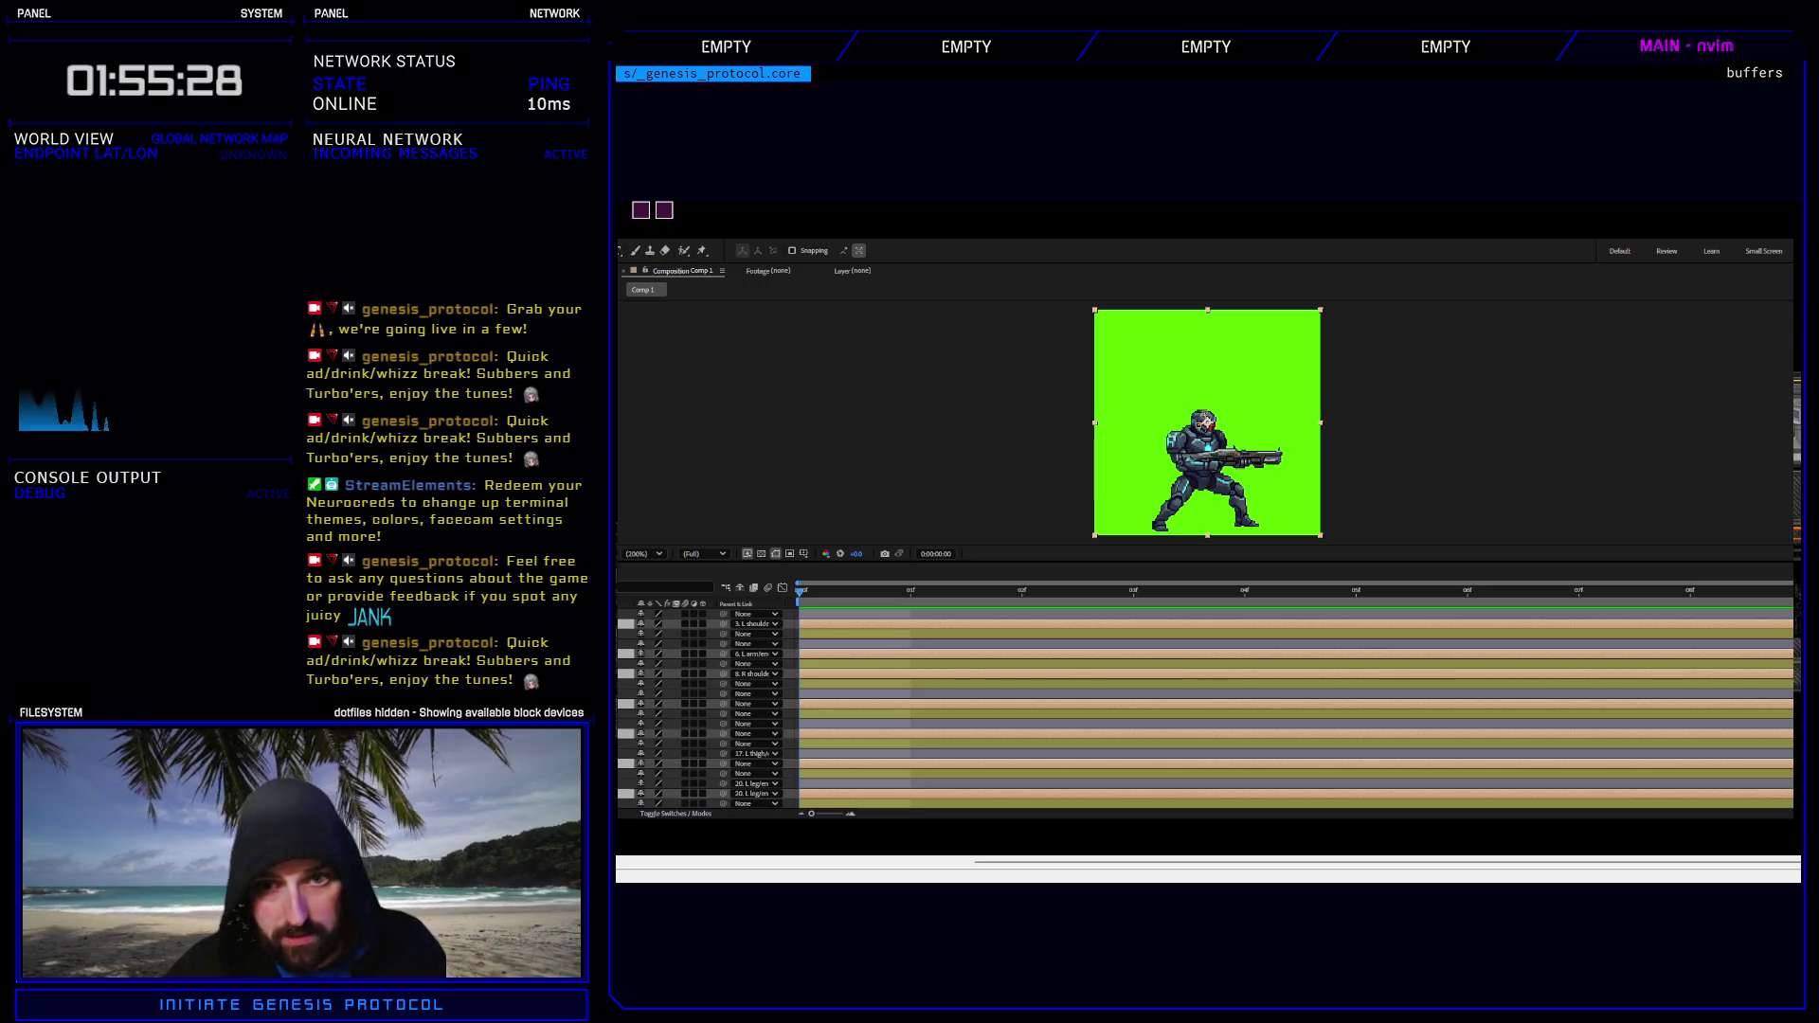
- Browse from enemy 7 up to enemy 9's attack_ae folder, then close File Explorer
{"action": "key", "text": "alt+Tab"}
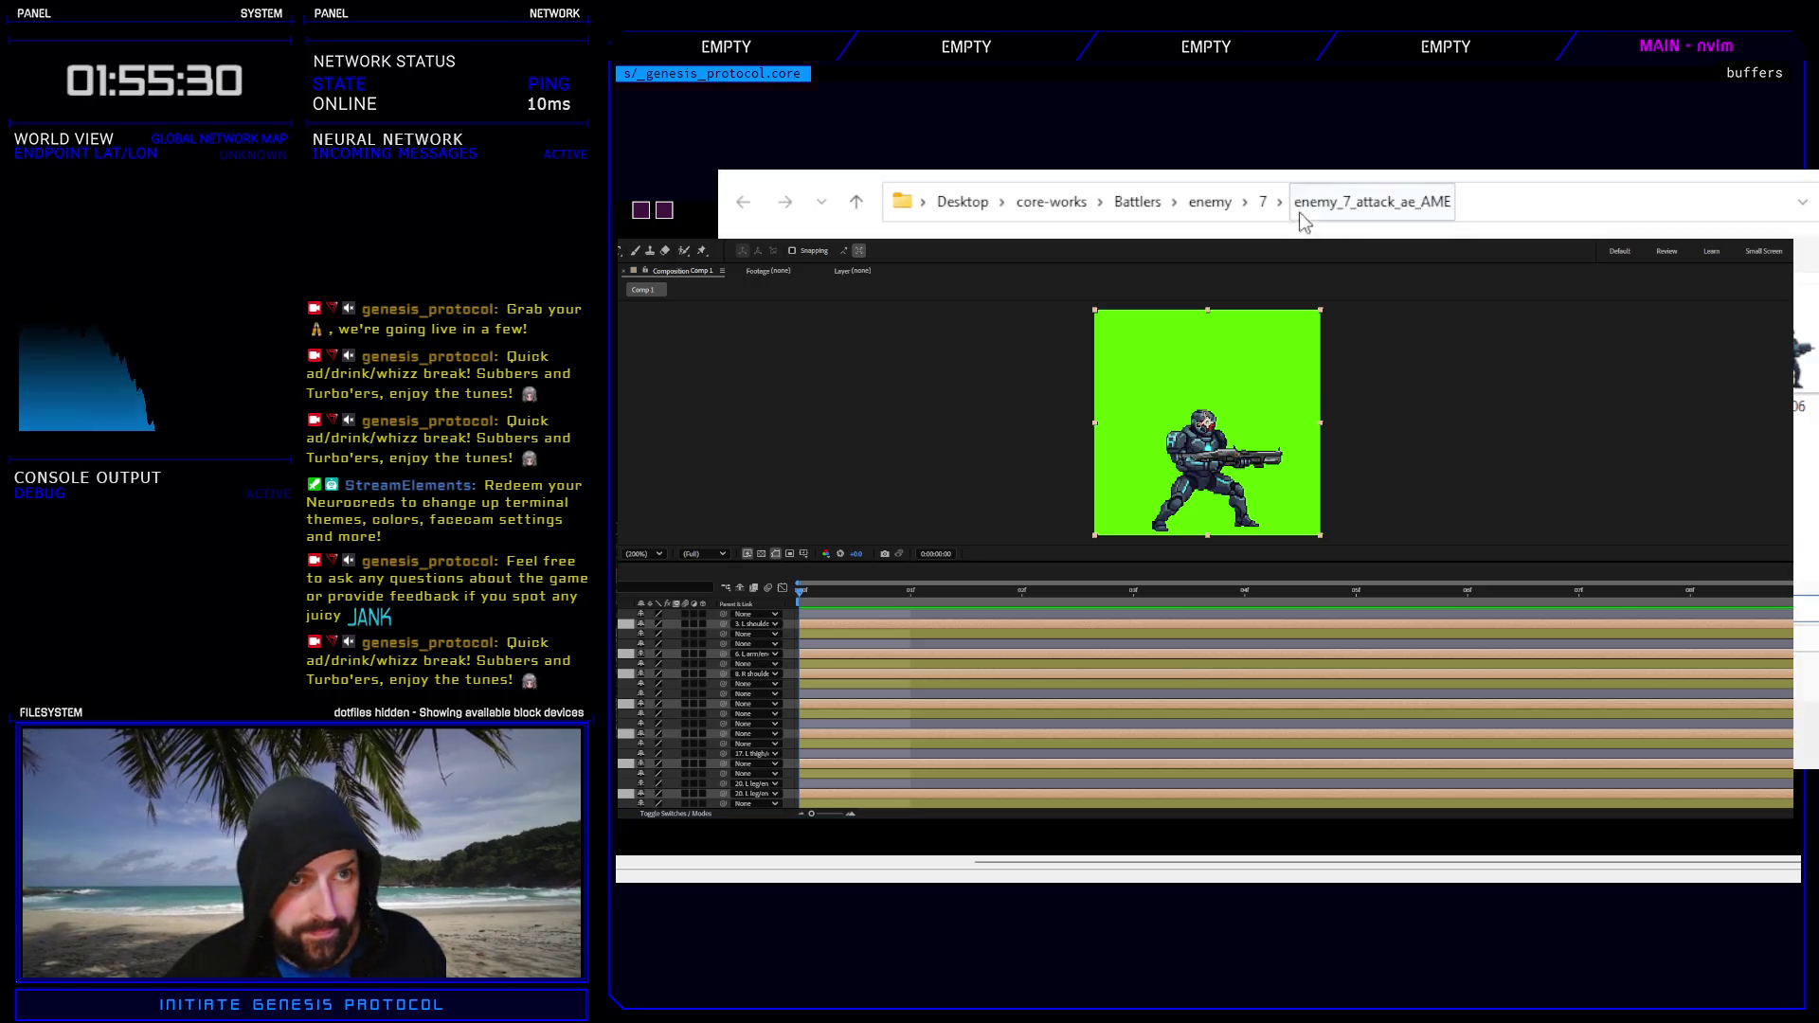
{"action": "left_click", "coordinate": [1209, 204]}
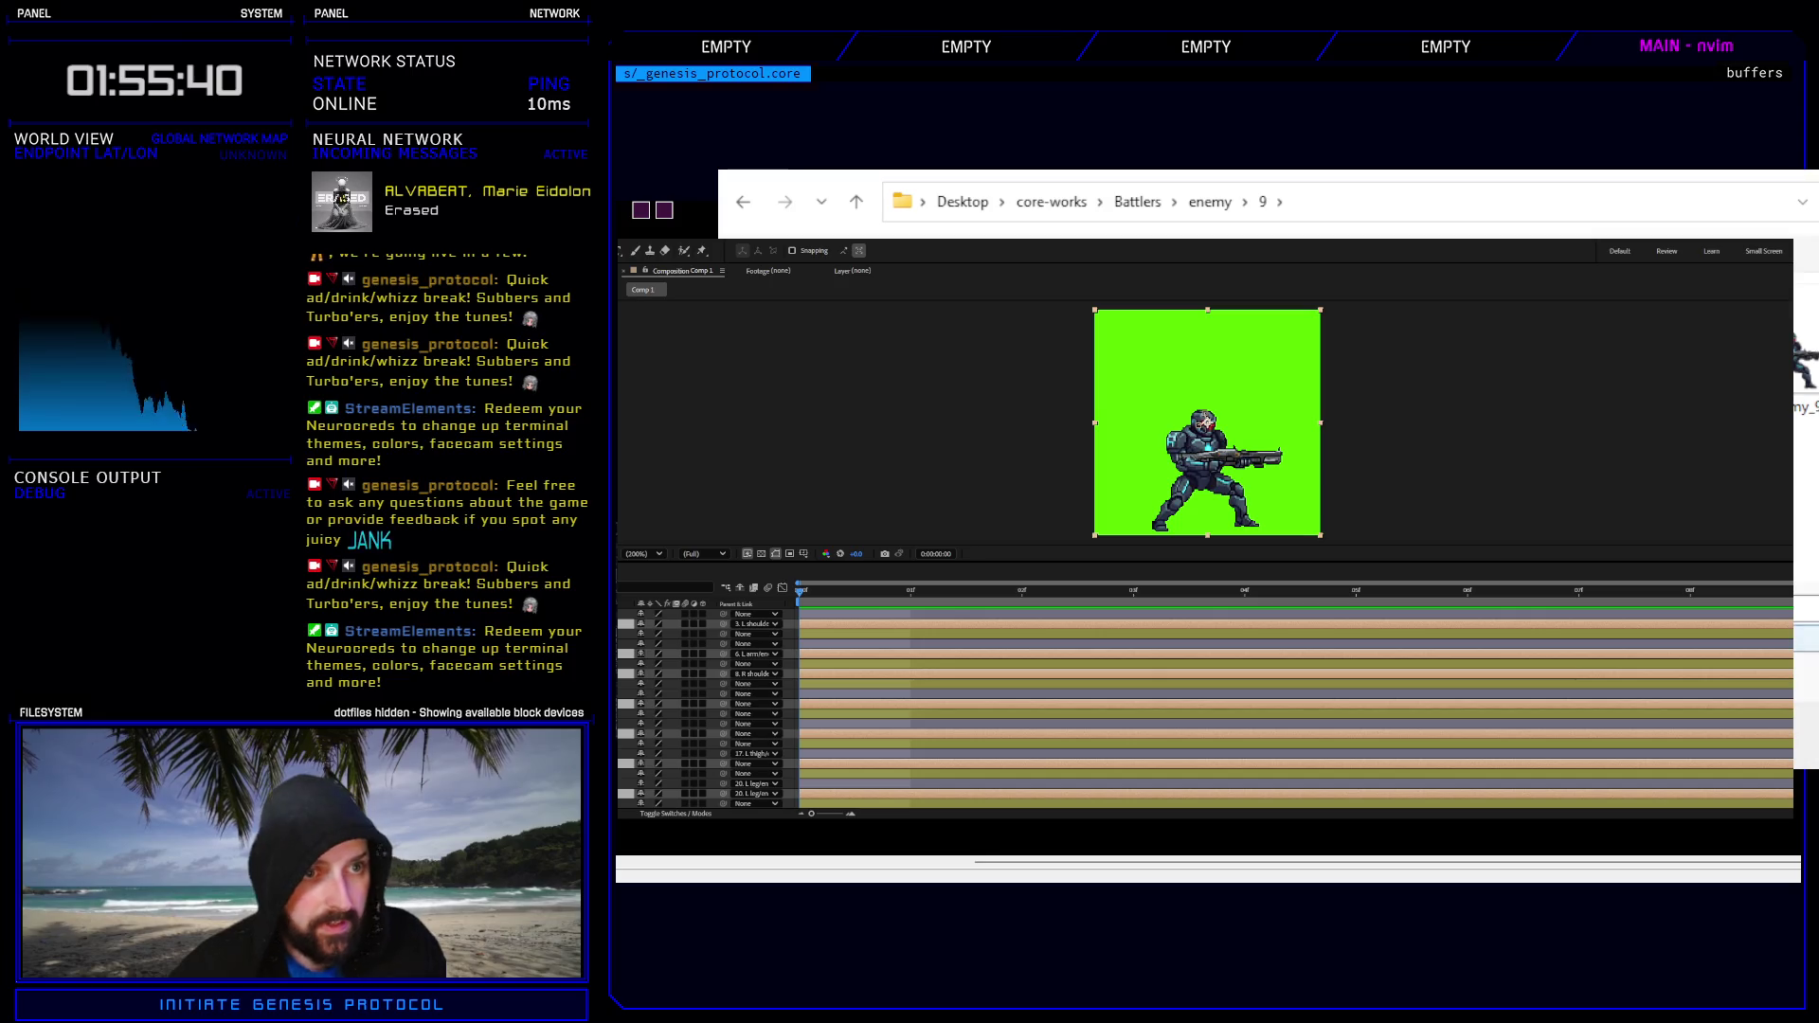
{"action": "key", "text": "Return"}
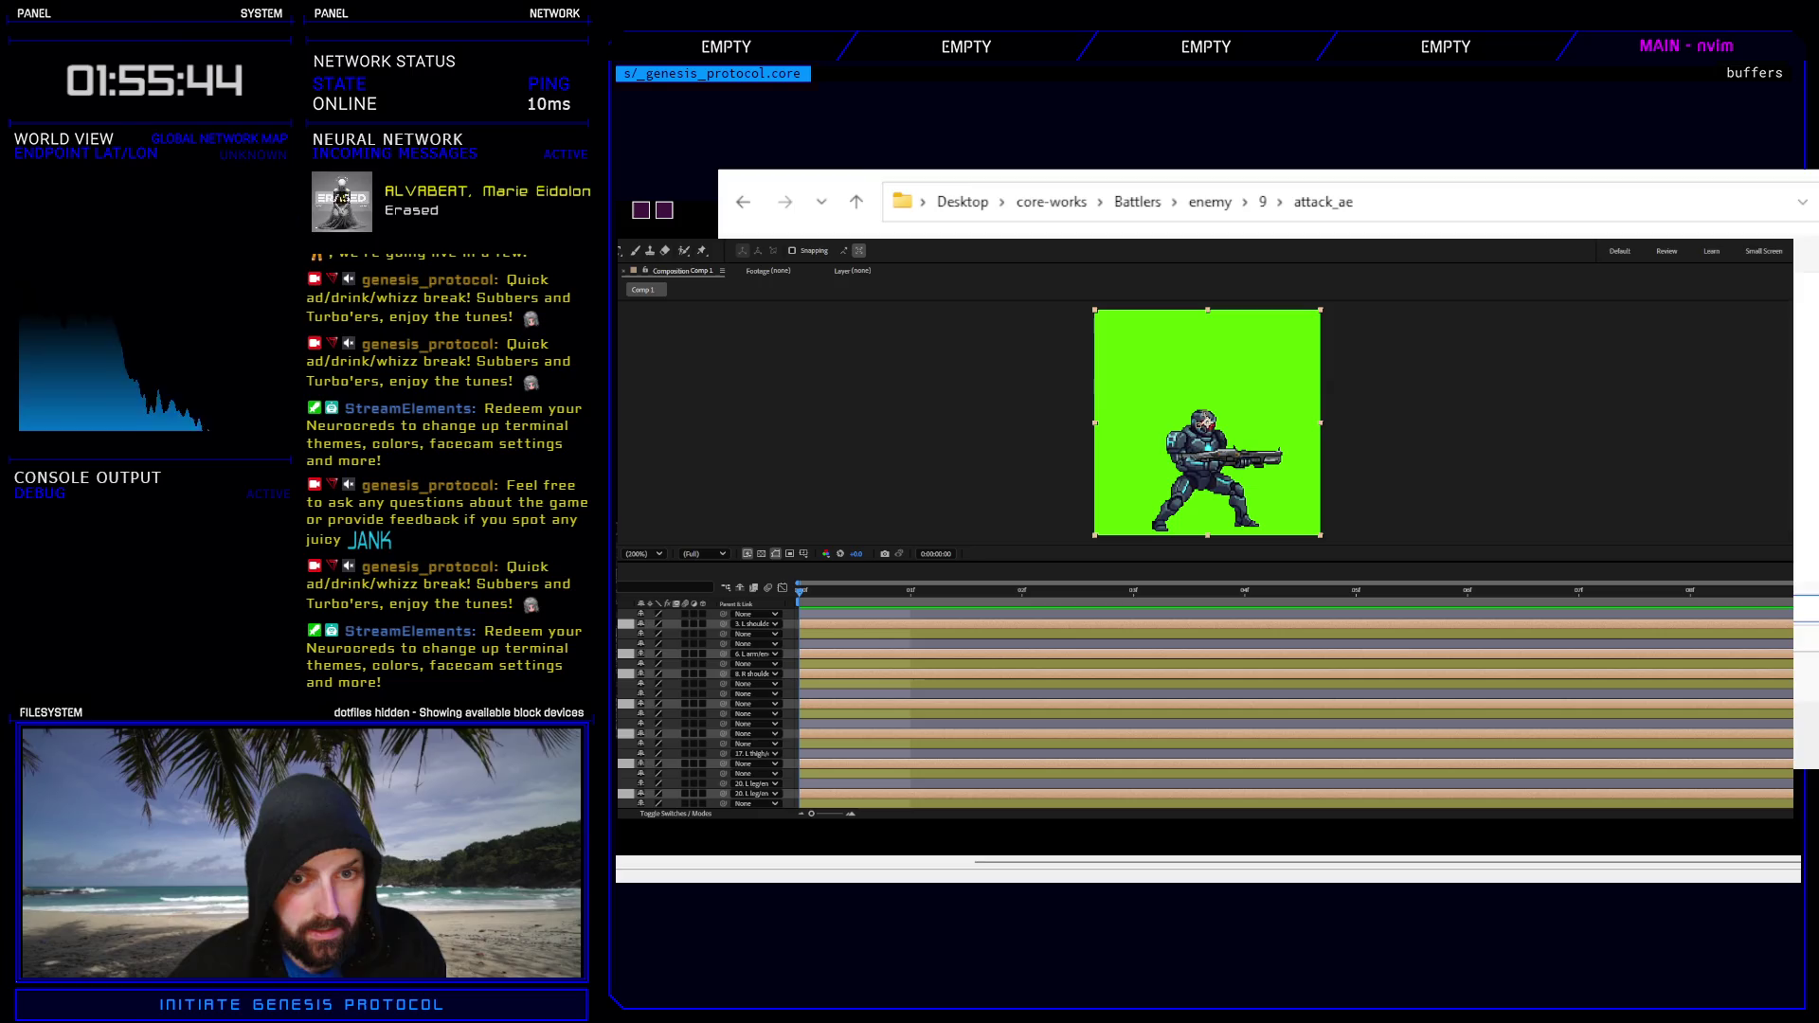
{"action": "key", "text": "alt+Tab"}
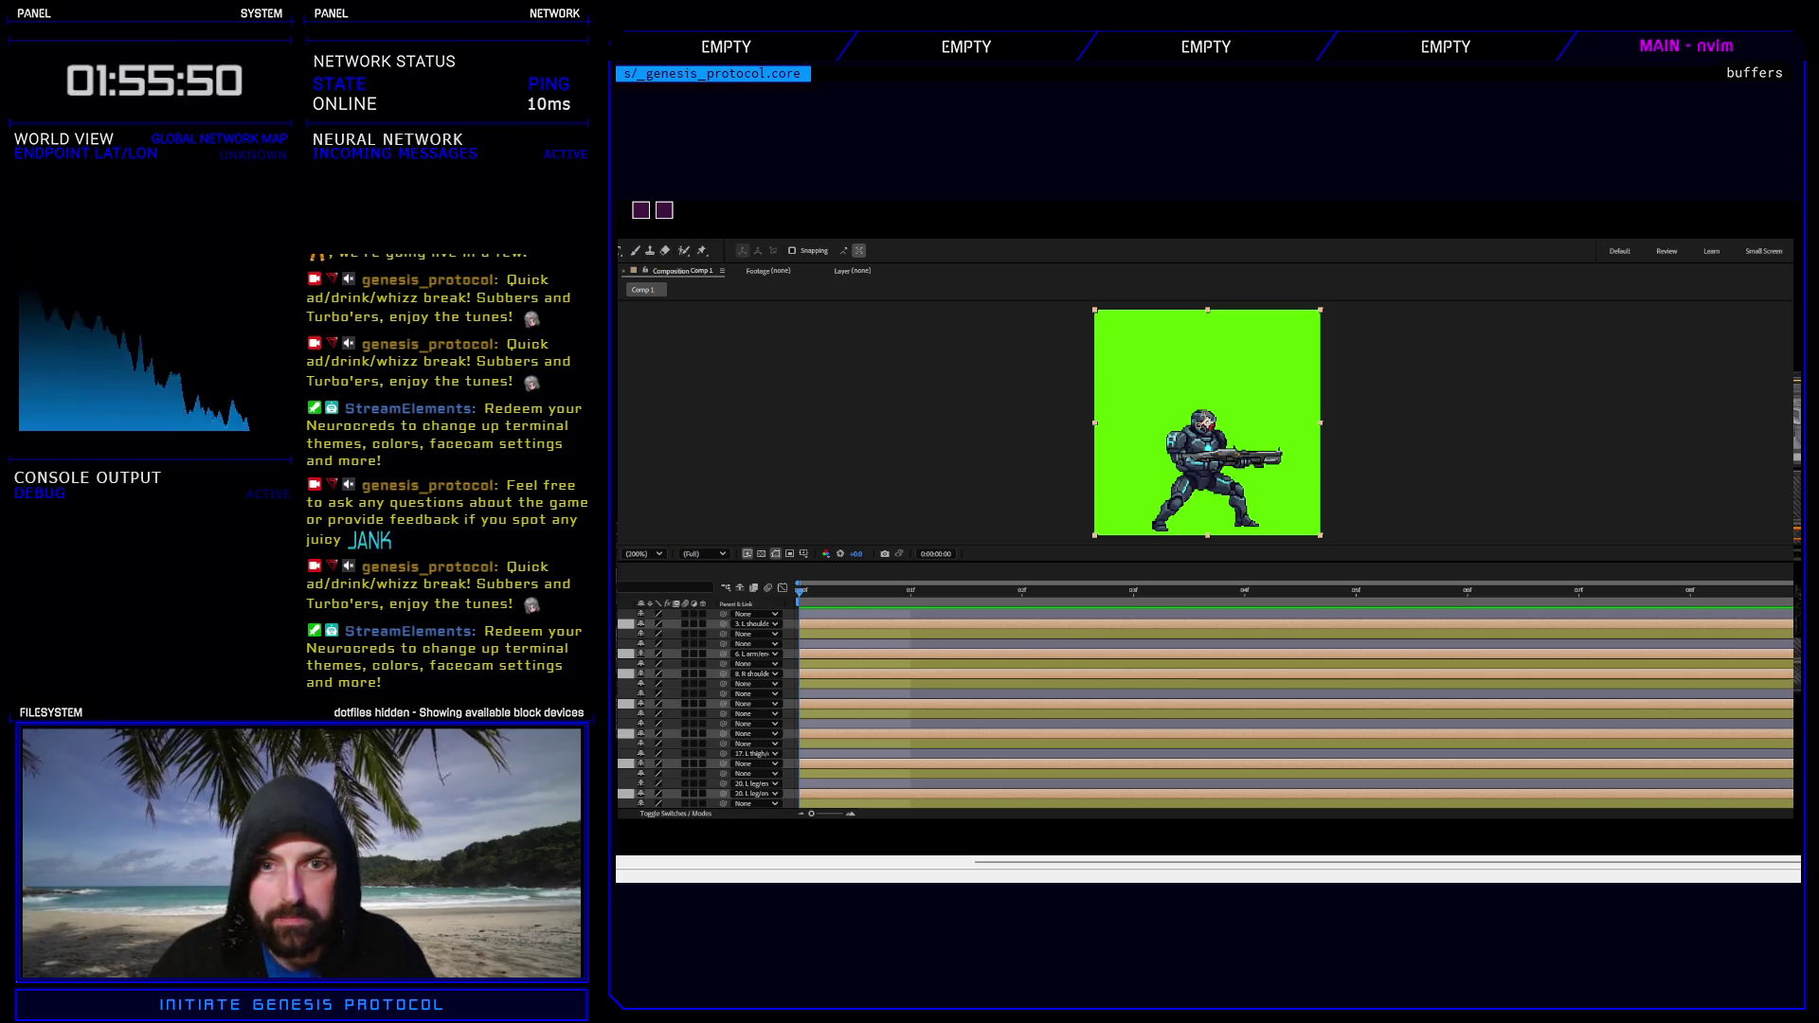
- Switch from the After Effects composition to enemy_7_parts.psd in Photoshop
{"action": "left_click", "coordinate": [1275, 397]}
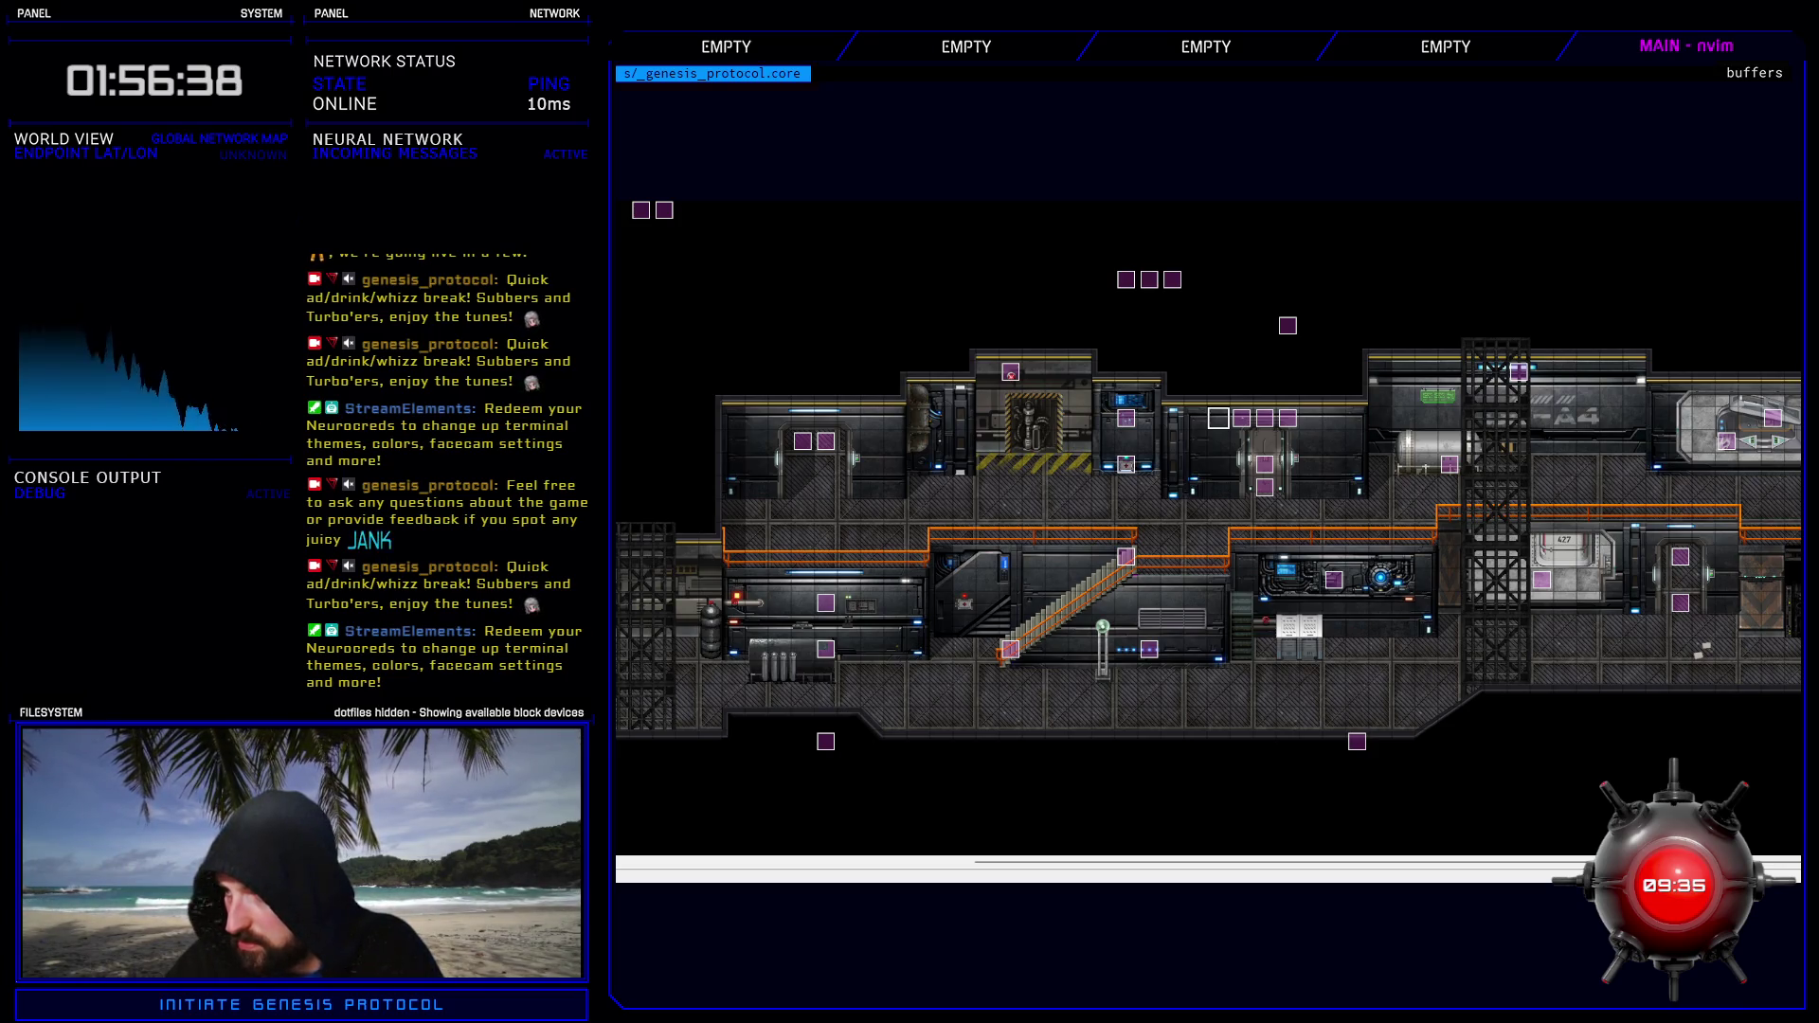
{"action": "key", "text": "alt+Tab"}
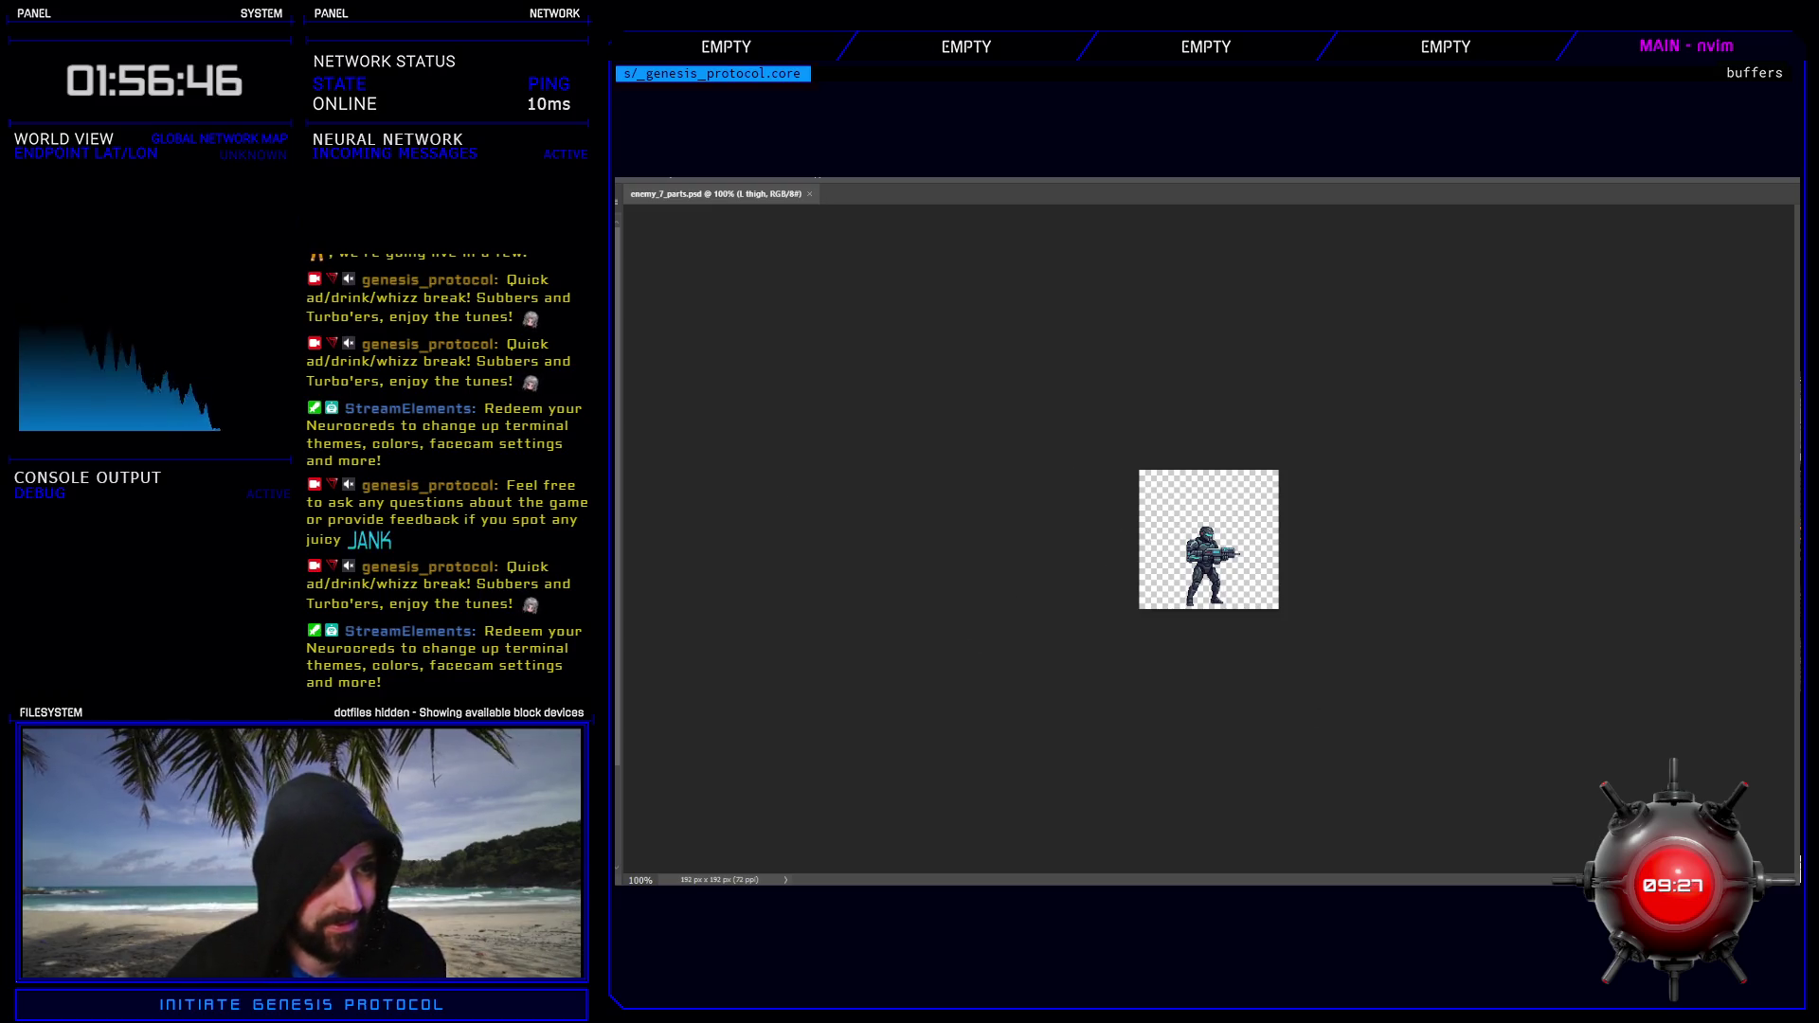
- Hide the gun, other part layers, right leg and Group 1 until the canvas is blank
{"action": "key", "text": "alt+bracketright"}
{"action": "key", "text": "alt+bracketright"}
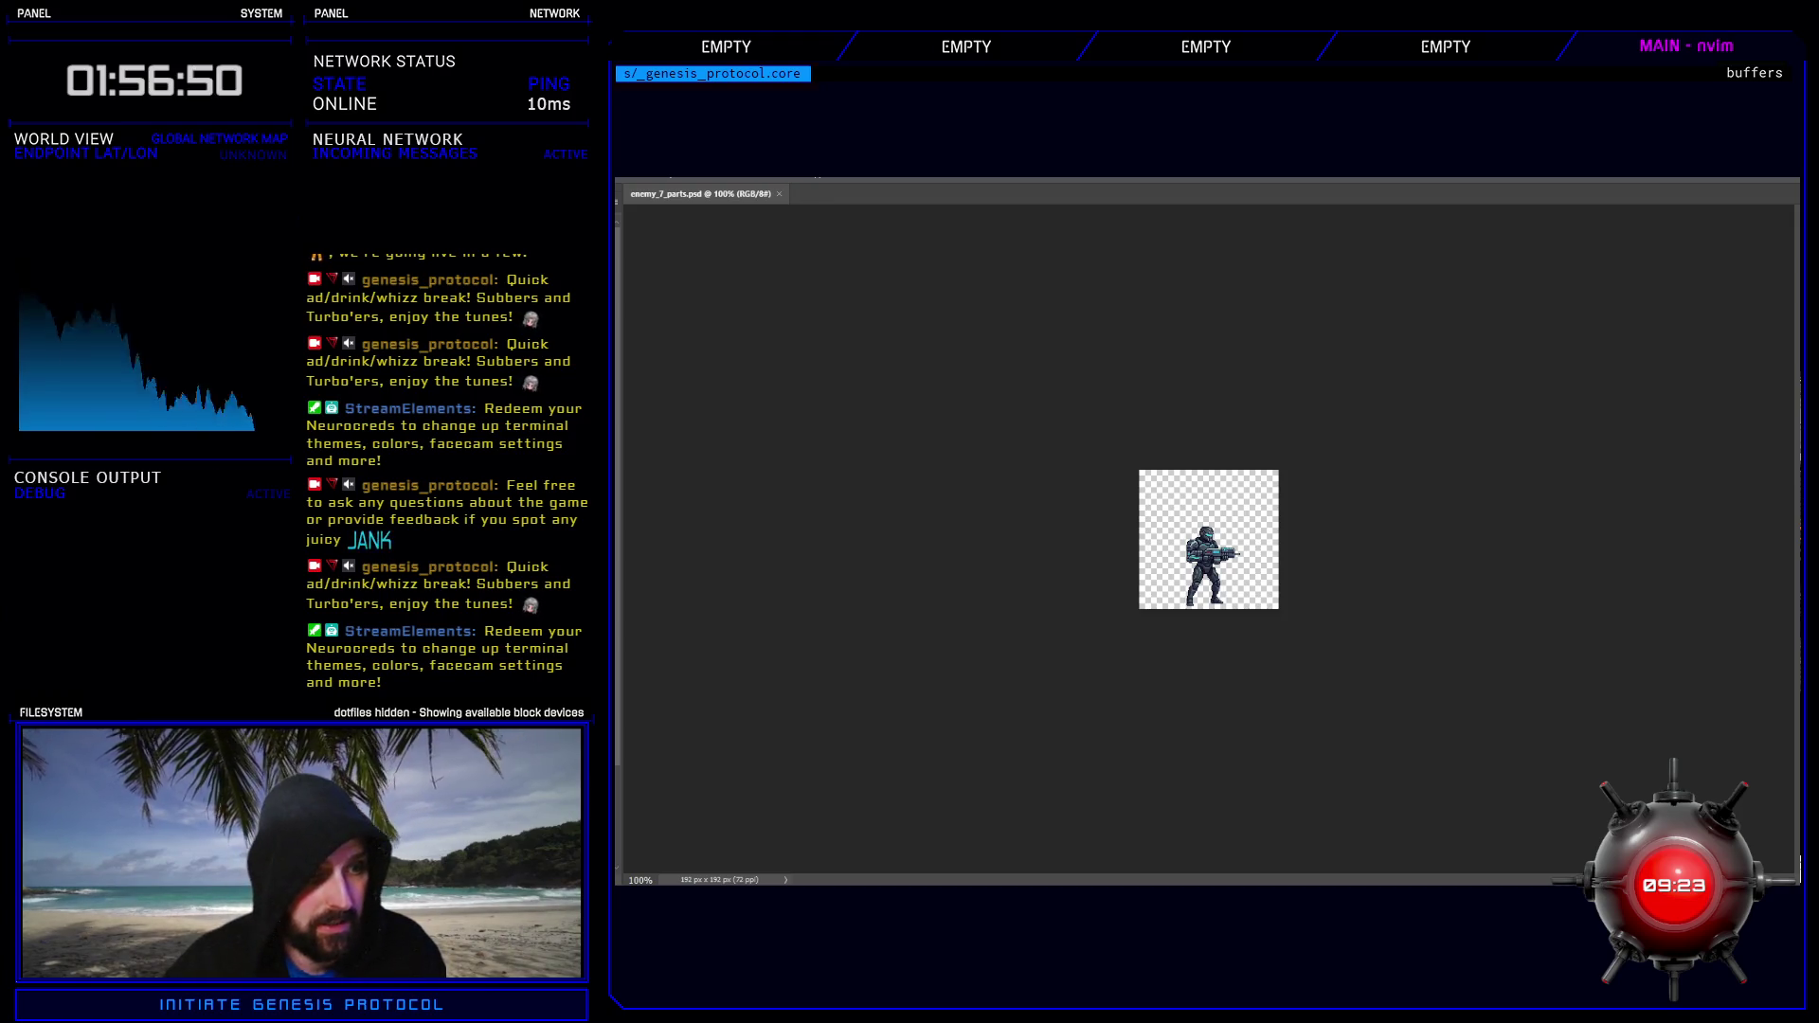
{"action": "key", "text": "alt+bracketright"}
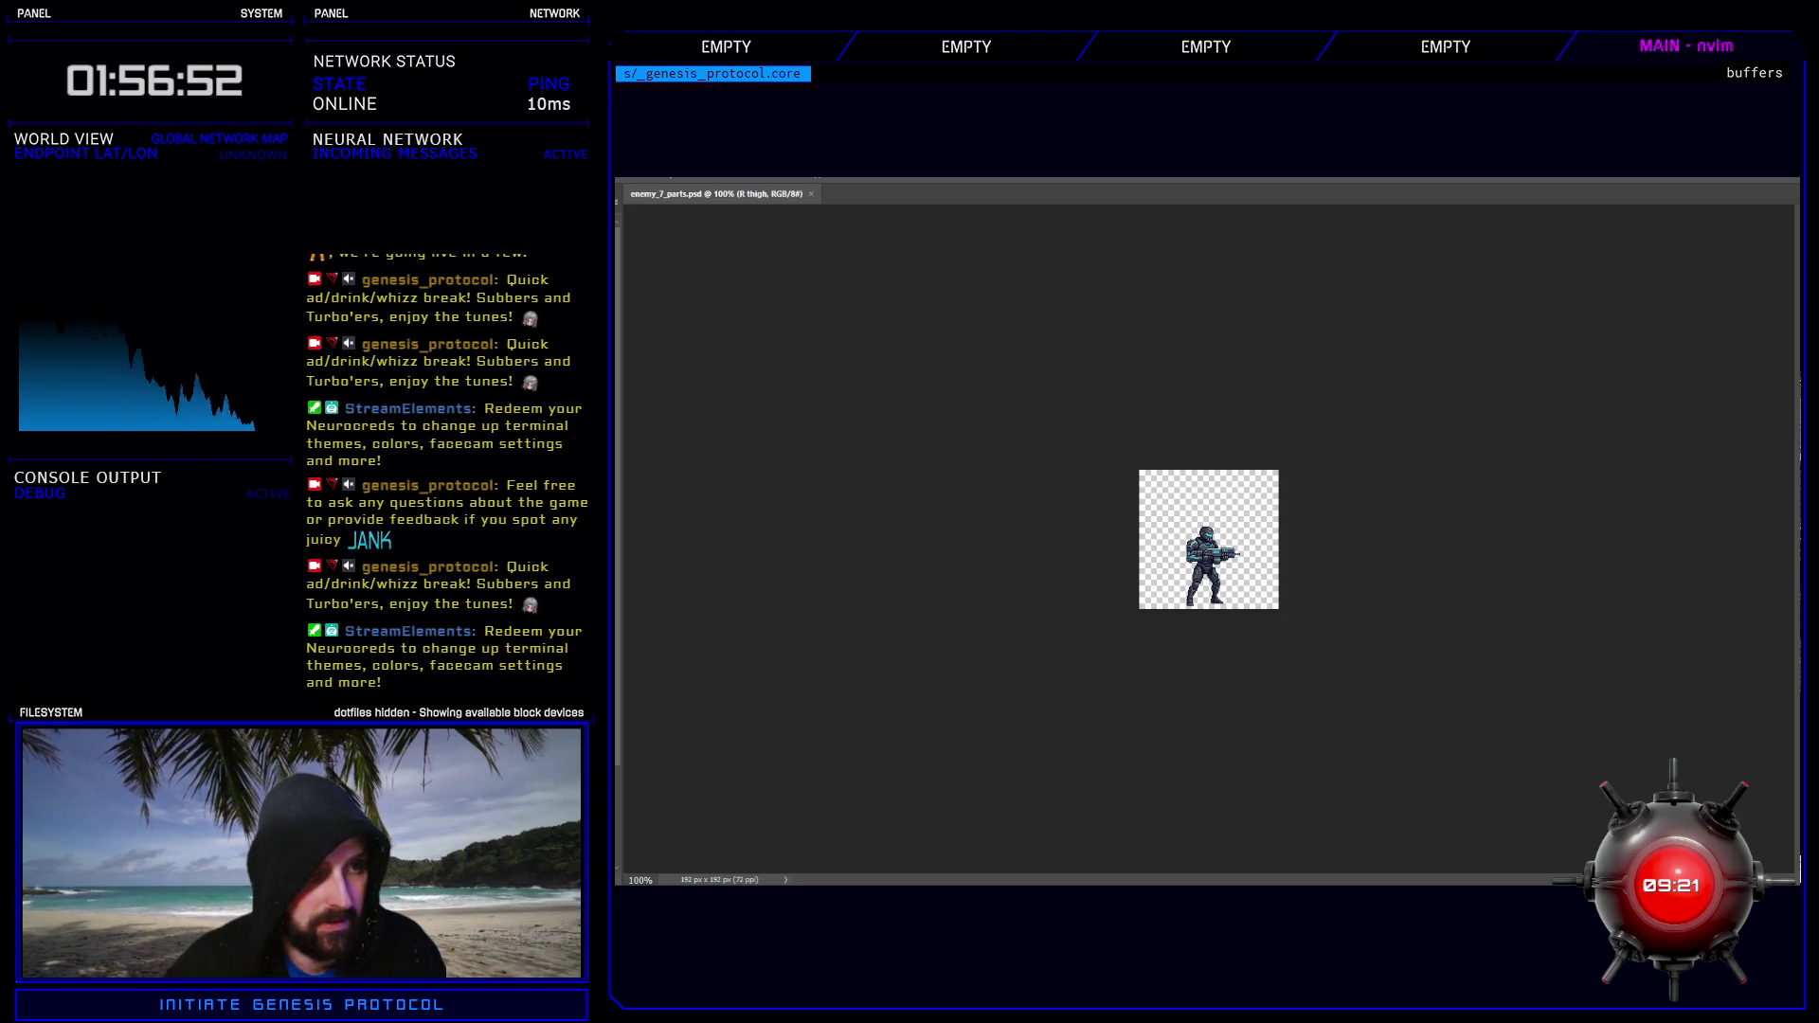
{"action": "key", "text": "alt+bracketright"}
{"action": "key", "text": "alt+bracketright"}
{"action": "key", "text": "alt+bracketright"}
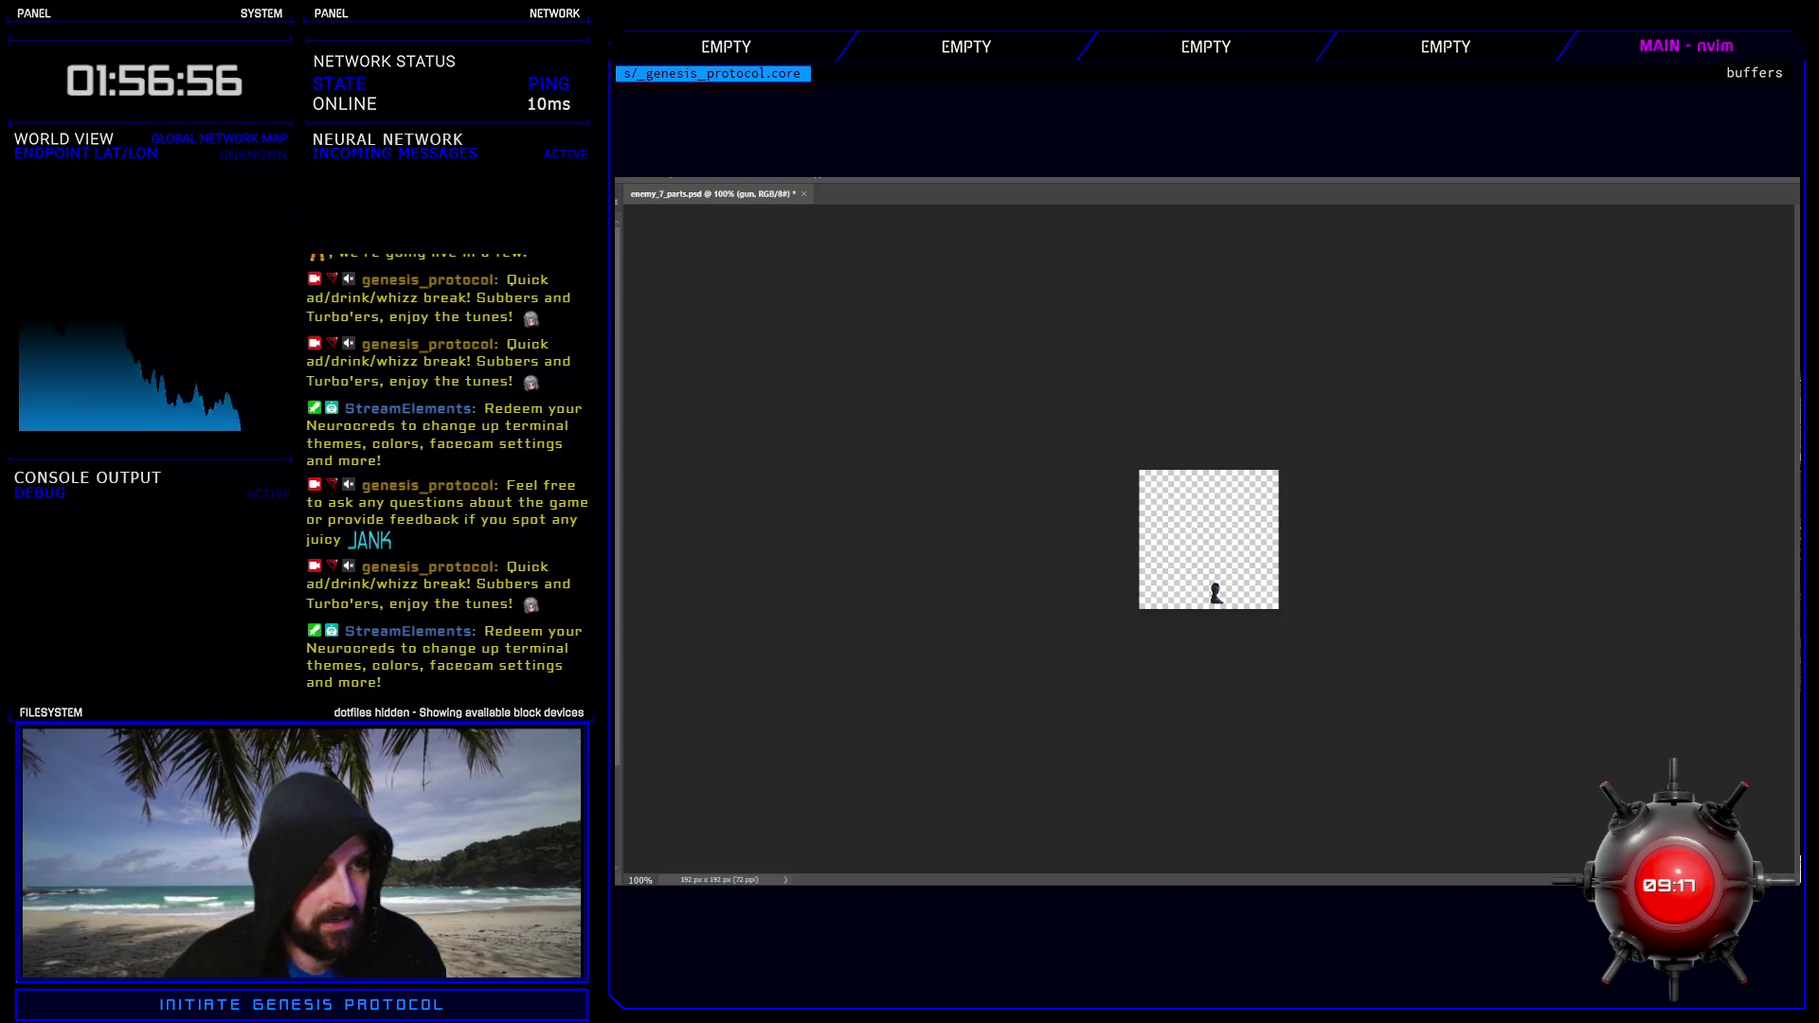
{"action": "key", "text": "alt+bracketright"}
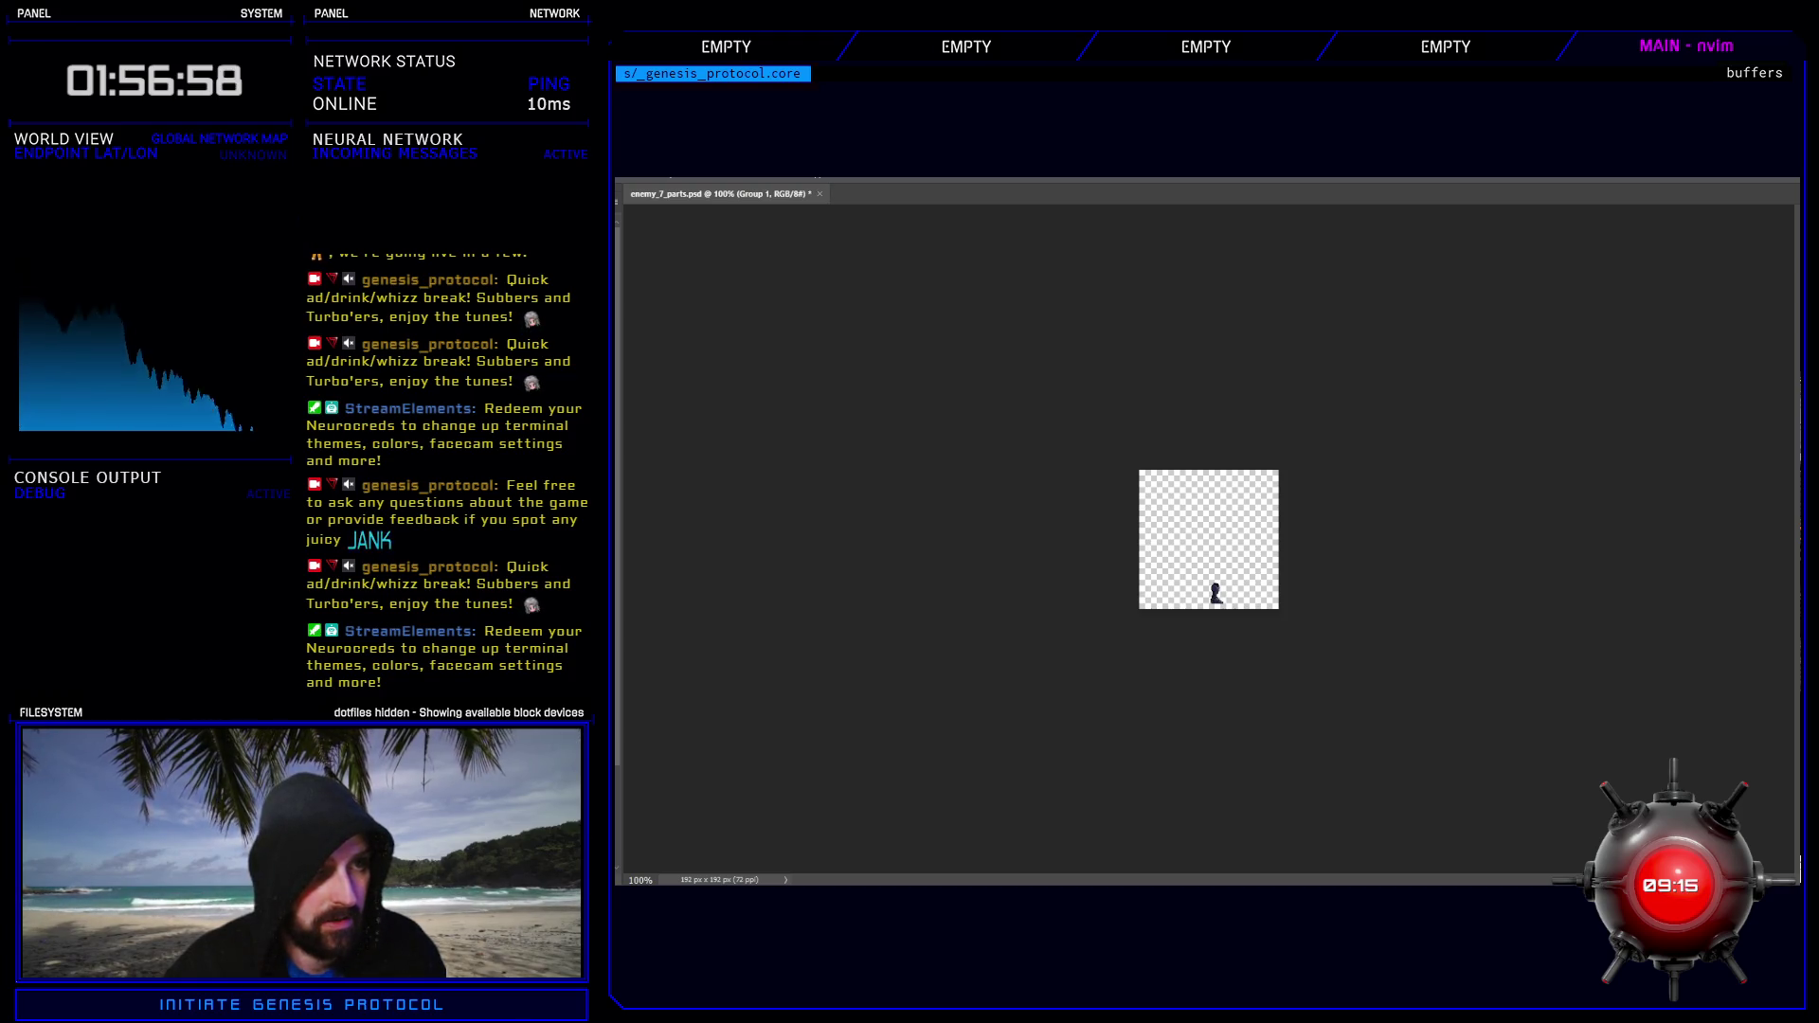
{"action": "key", "text": "ctrl+comma"}
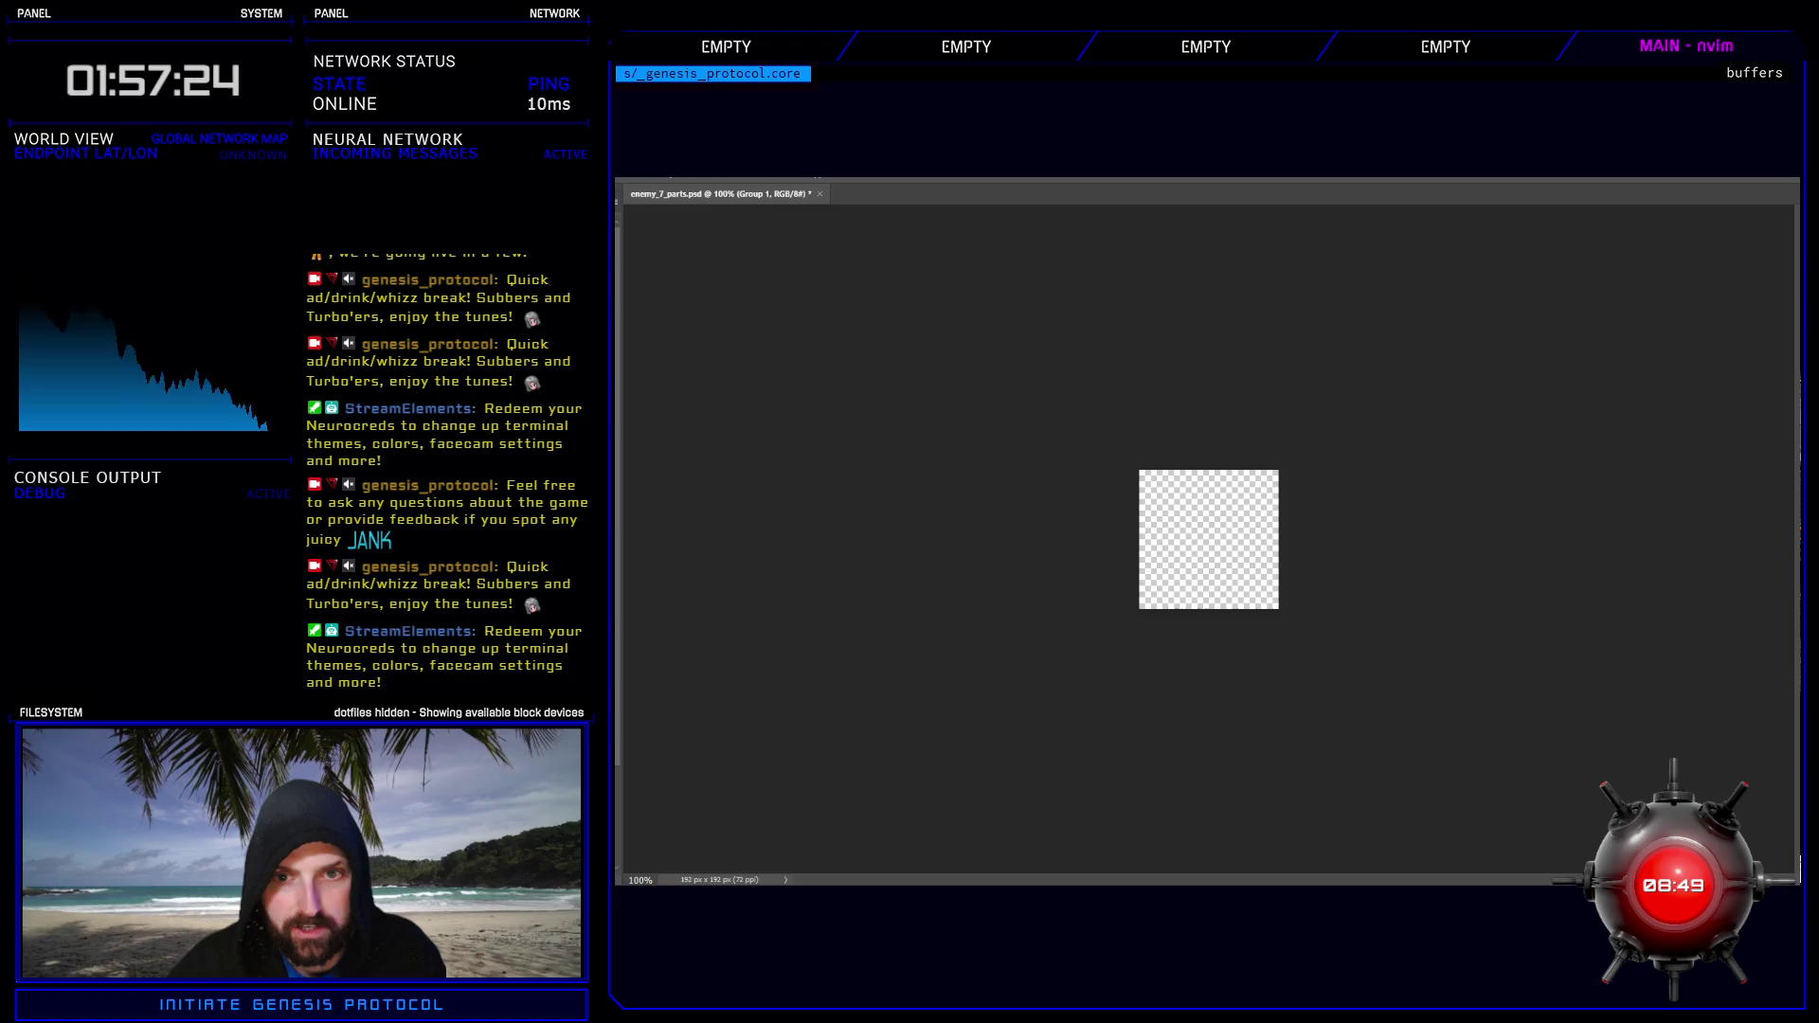
- Place the soldier animation frames on the canvas, review layers 000–009 and commit the placement
{"action": "left_click_drag", "start_coordinate": [1791, 587], "coordinate": [1222, 588]}
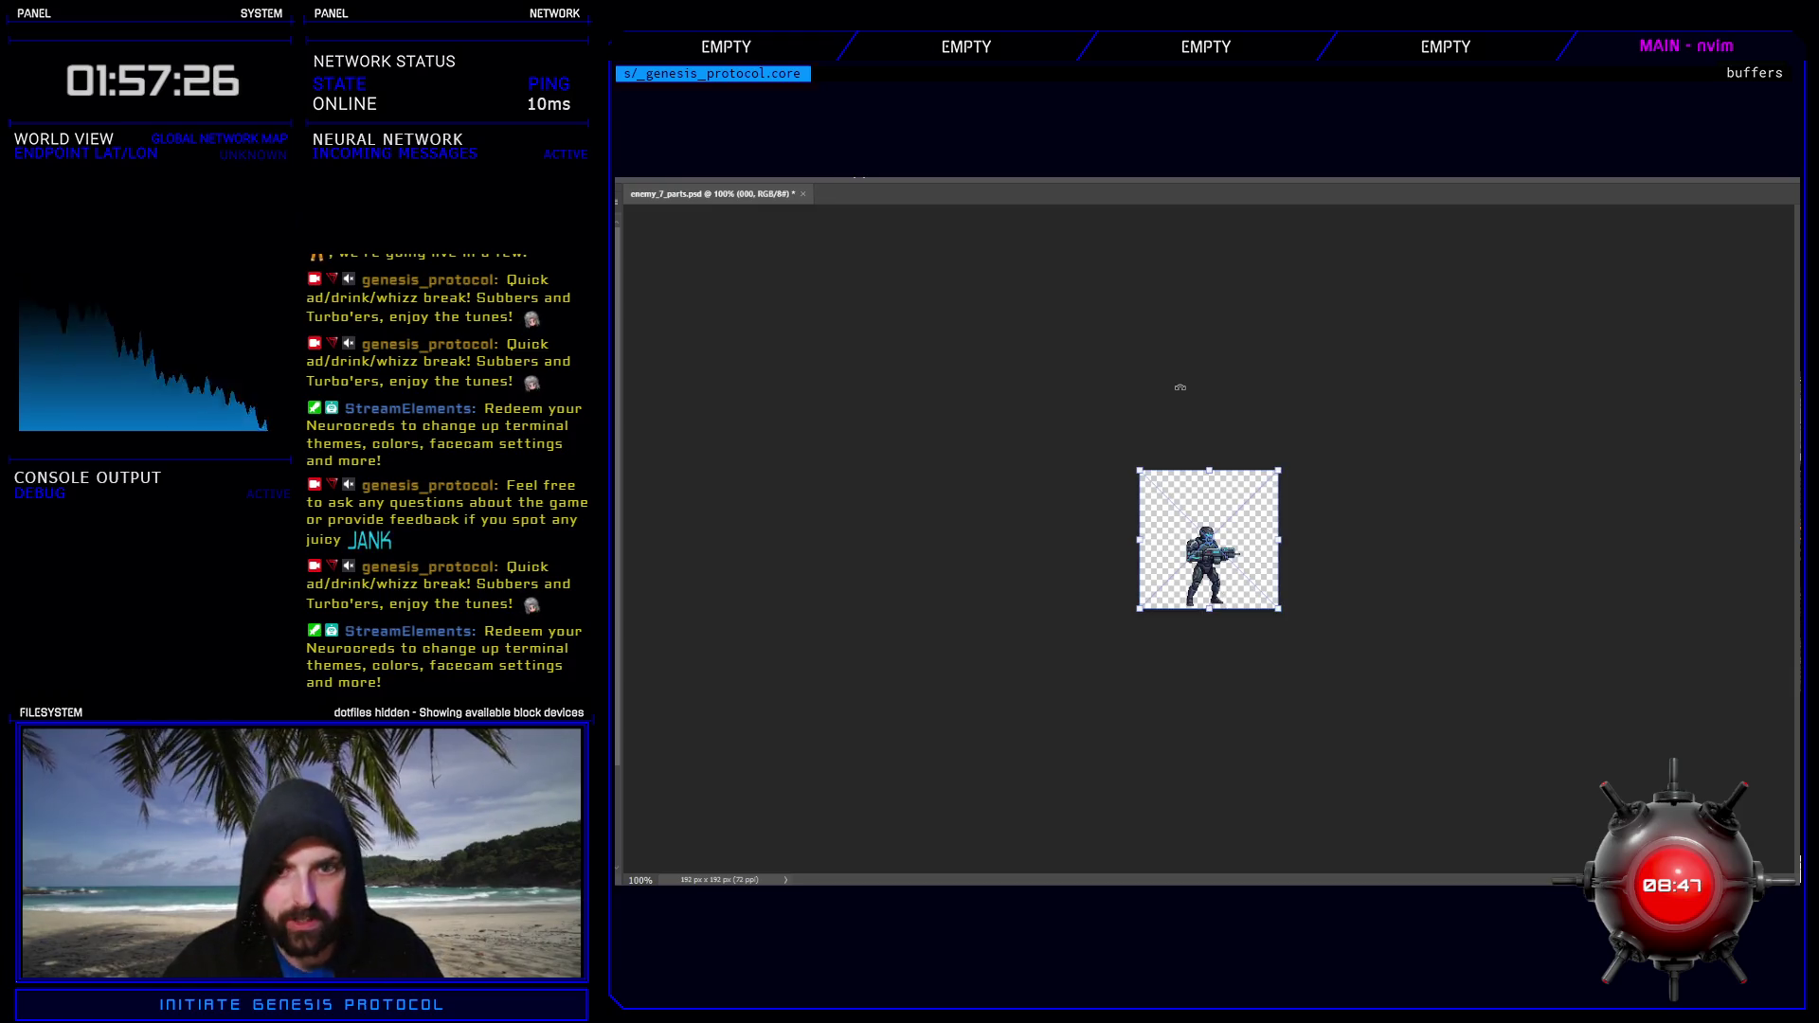
{"action": "key", "text": "alt+bracketright"}
{"action": "key", "text": "alt+bracketright"}
{"action": "key", "text": "alt+bracketright"}
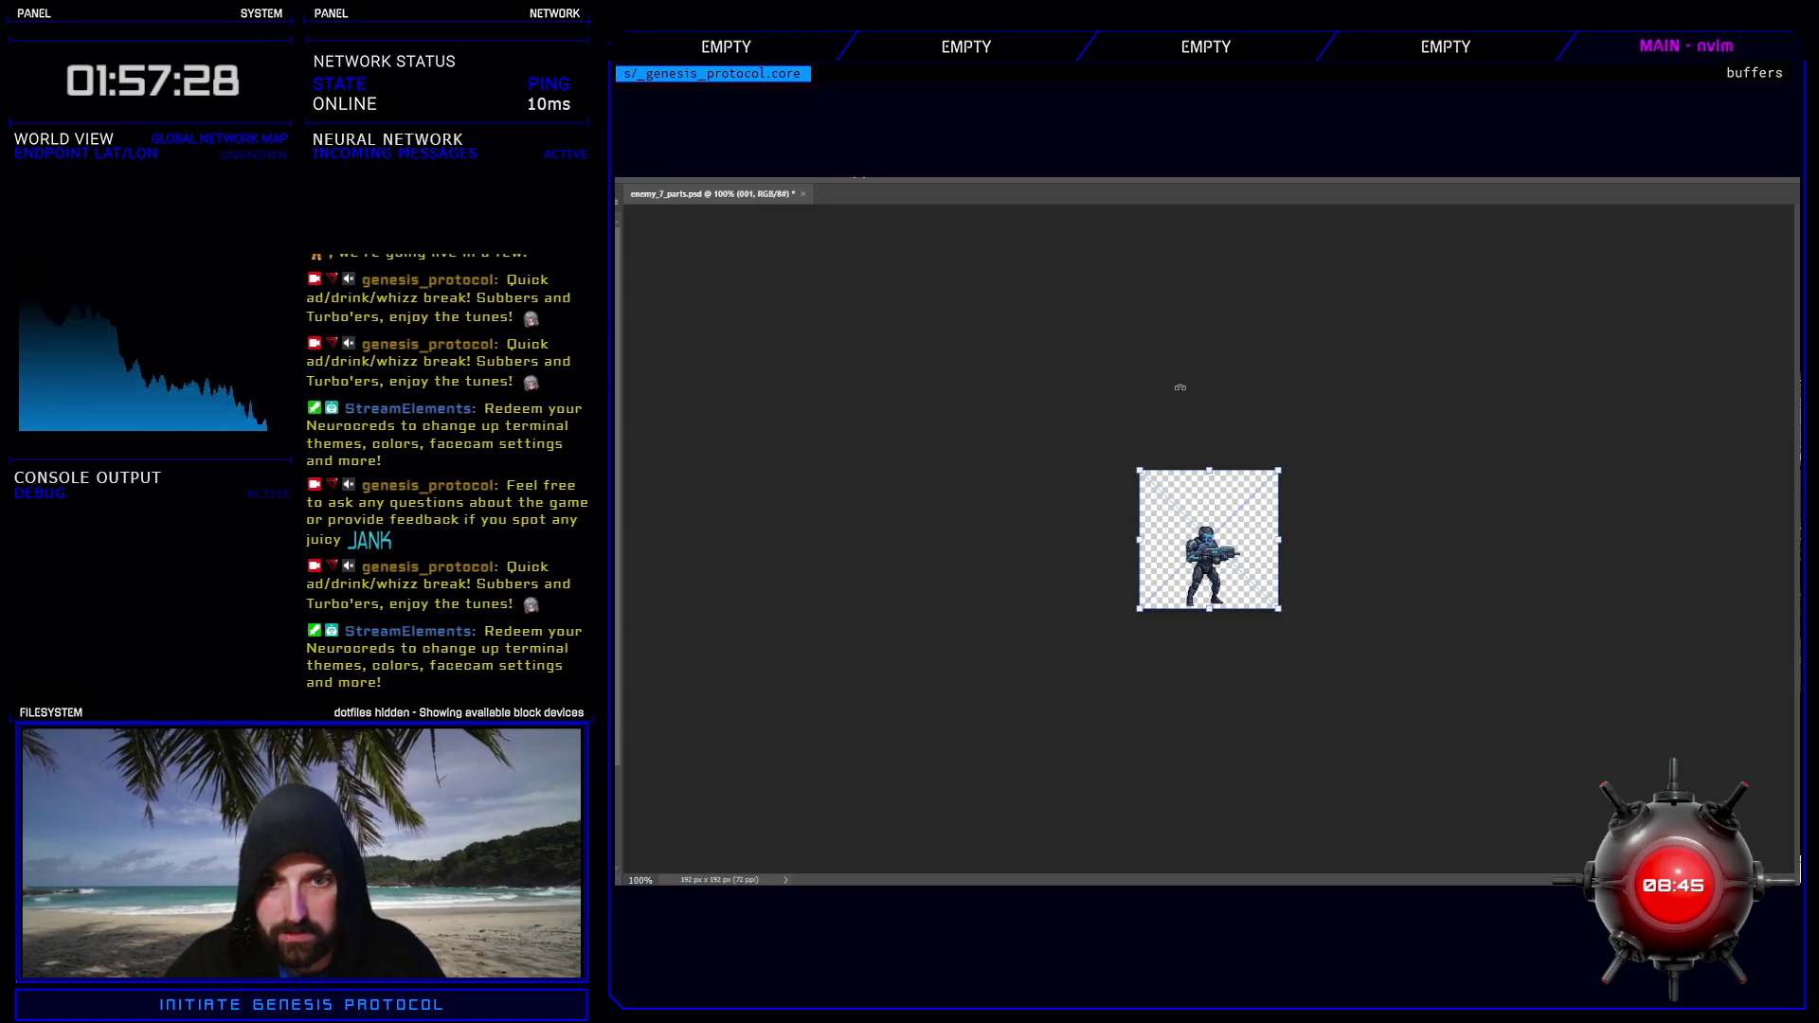
{"action": "key", "text": "alt+bracketright"}
{"action": "key", "text": "alt+bracketright"}
{"action": "key", "text": "alt+bracketright"}
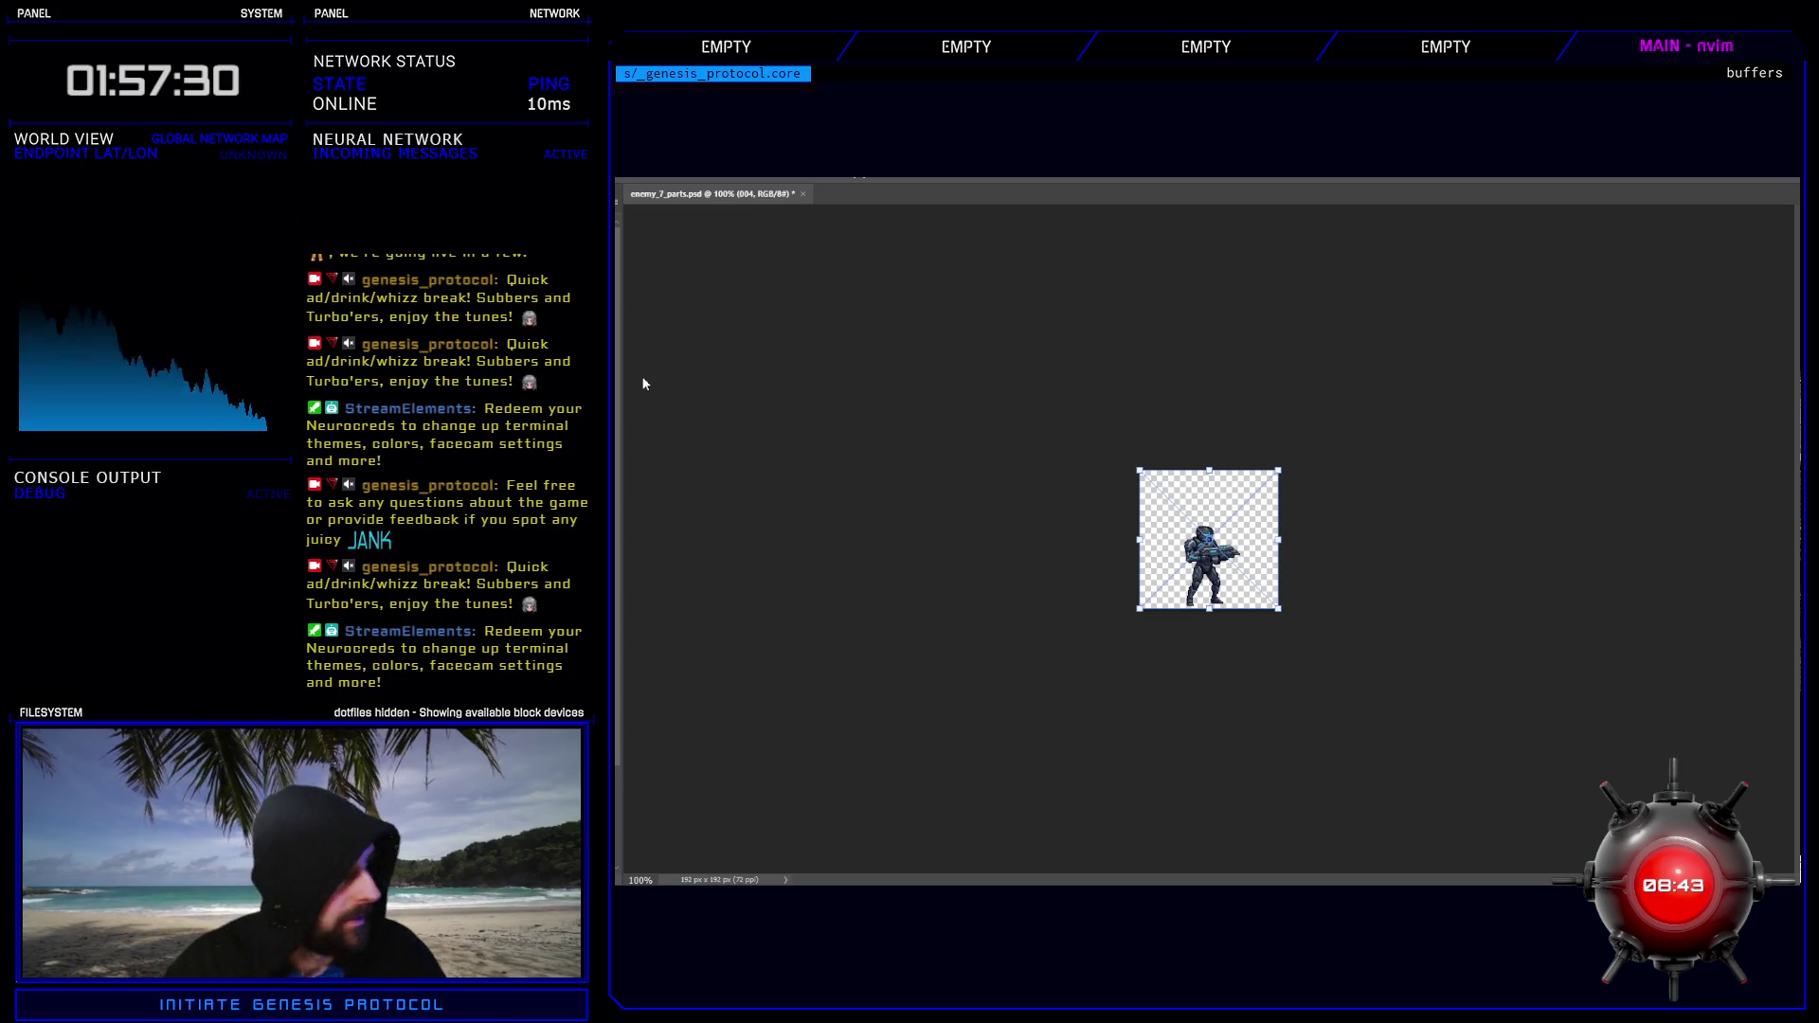
{"action": "key", "text": "alt+bracketright"}
{"action": "key", "text": "alt+bracketright"}
{"action": "key", "text": "alt+bracketright"}
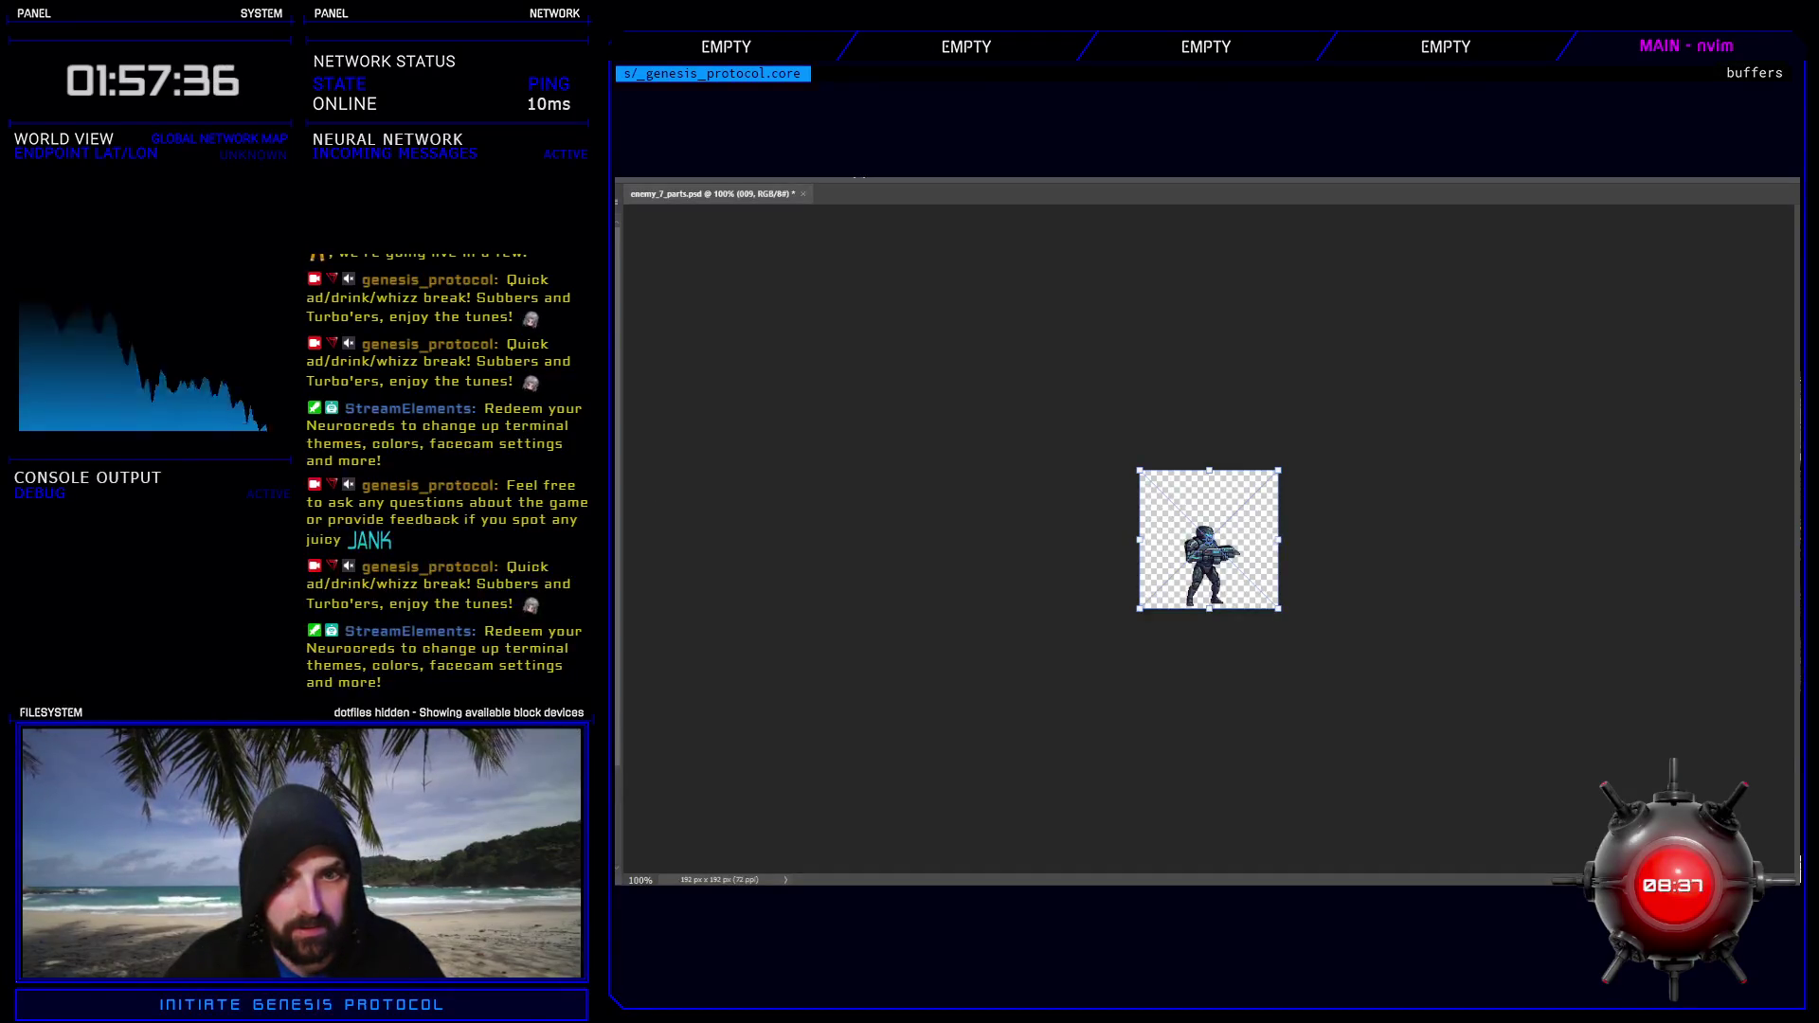
{"action": "key", "text": "Return"}
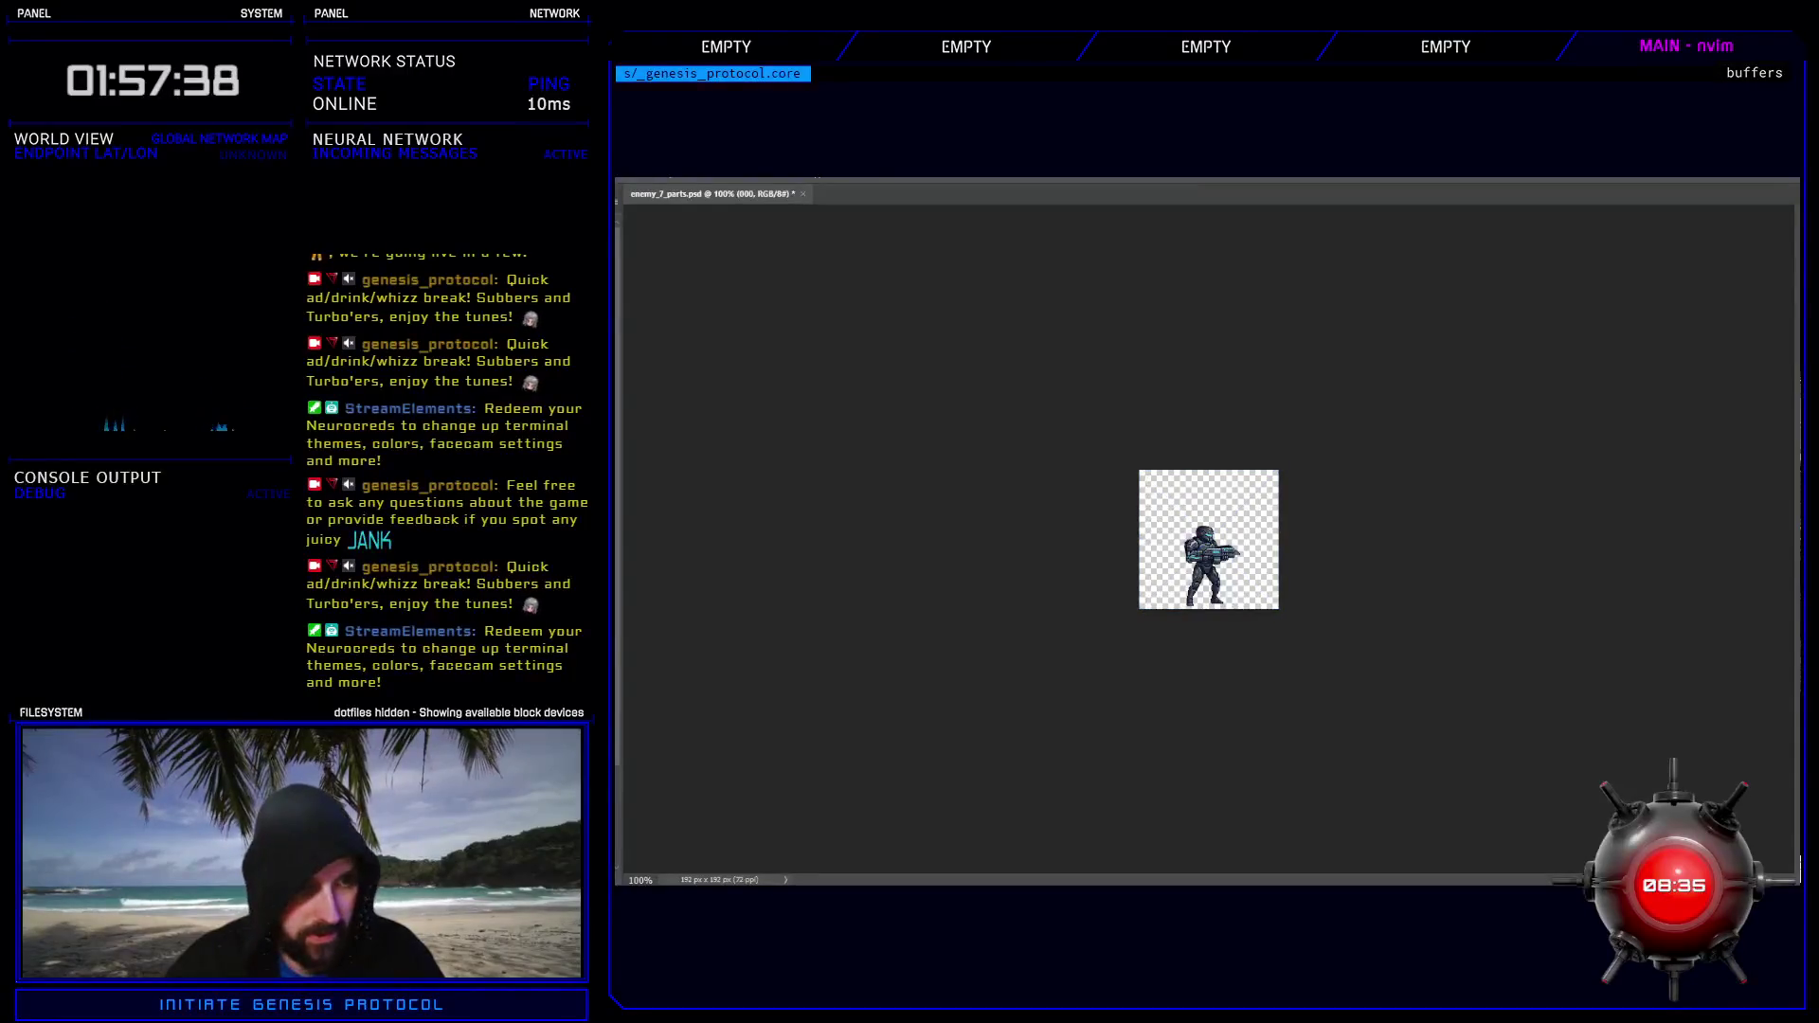
{"action": "key", "text": "ctrl+alt+a"}
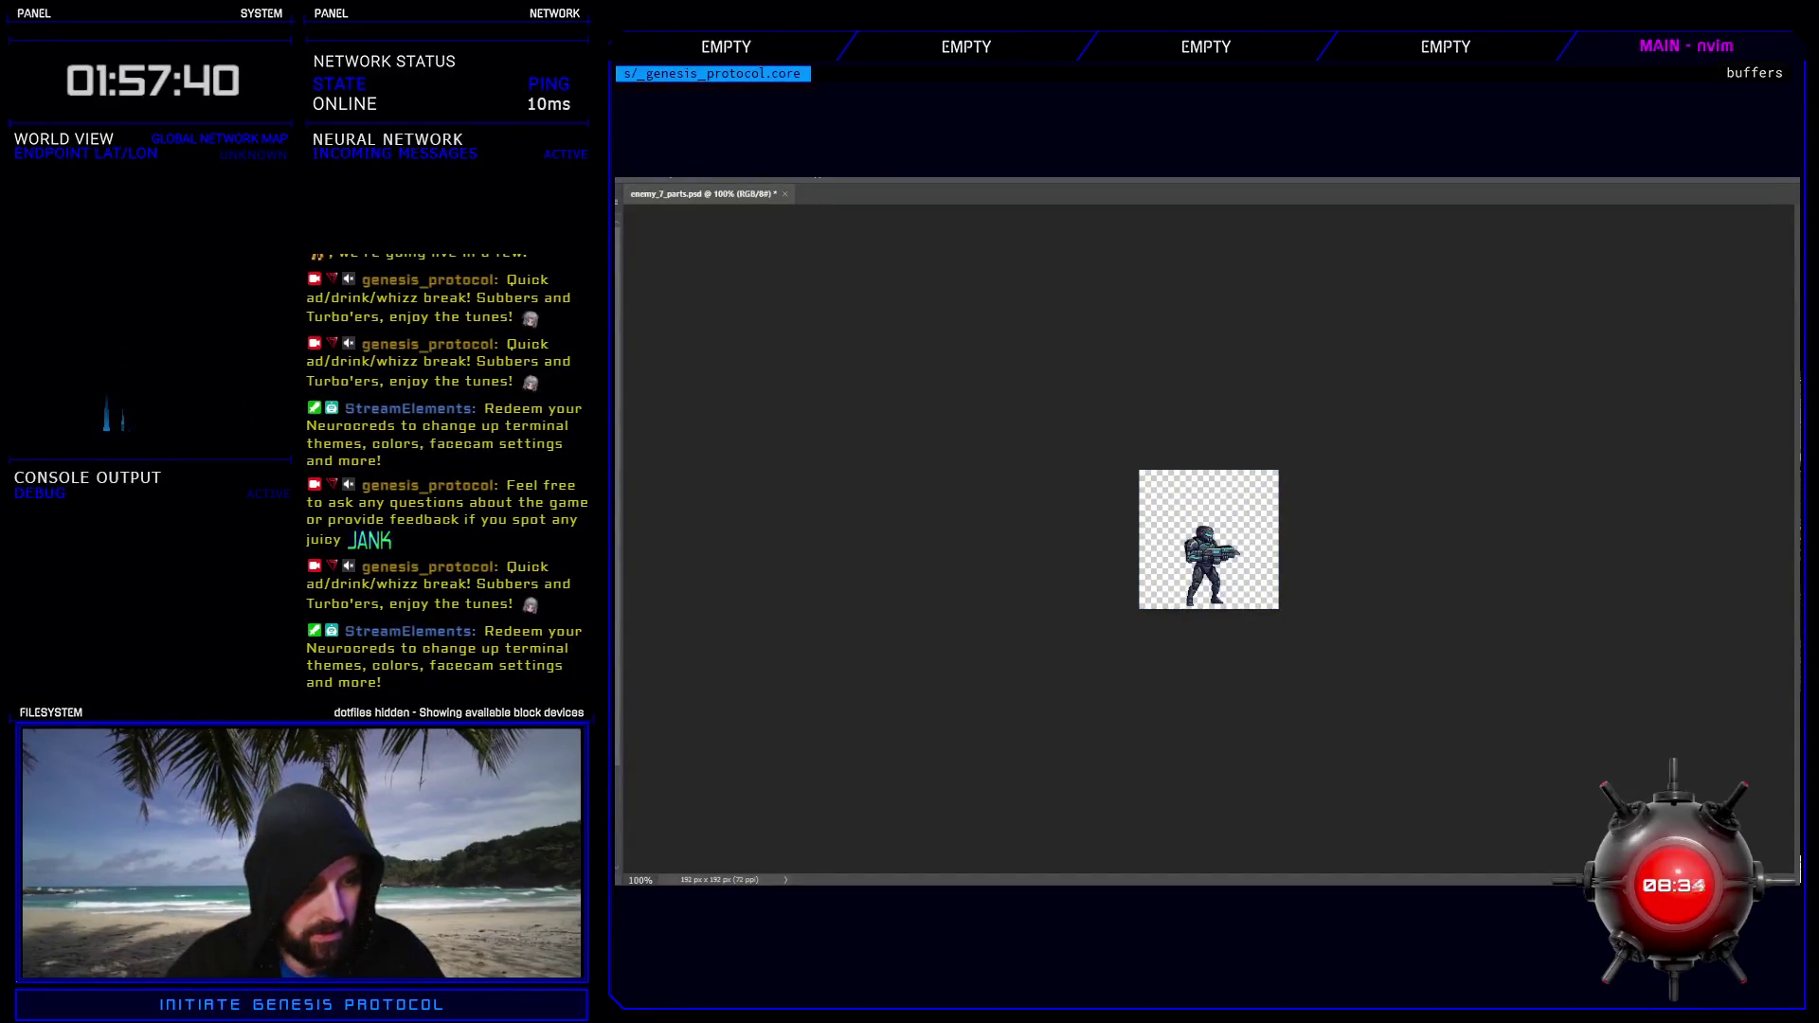
{"action": "key", "text": "ctrl+shift+alt+n"}
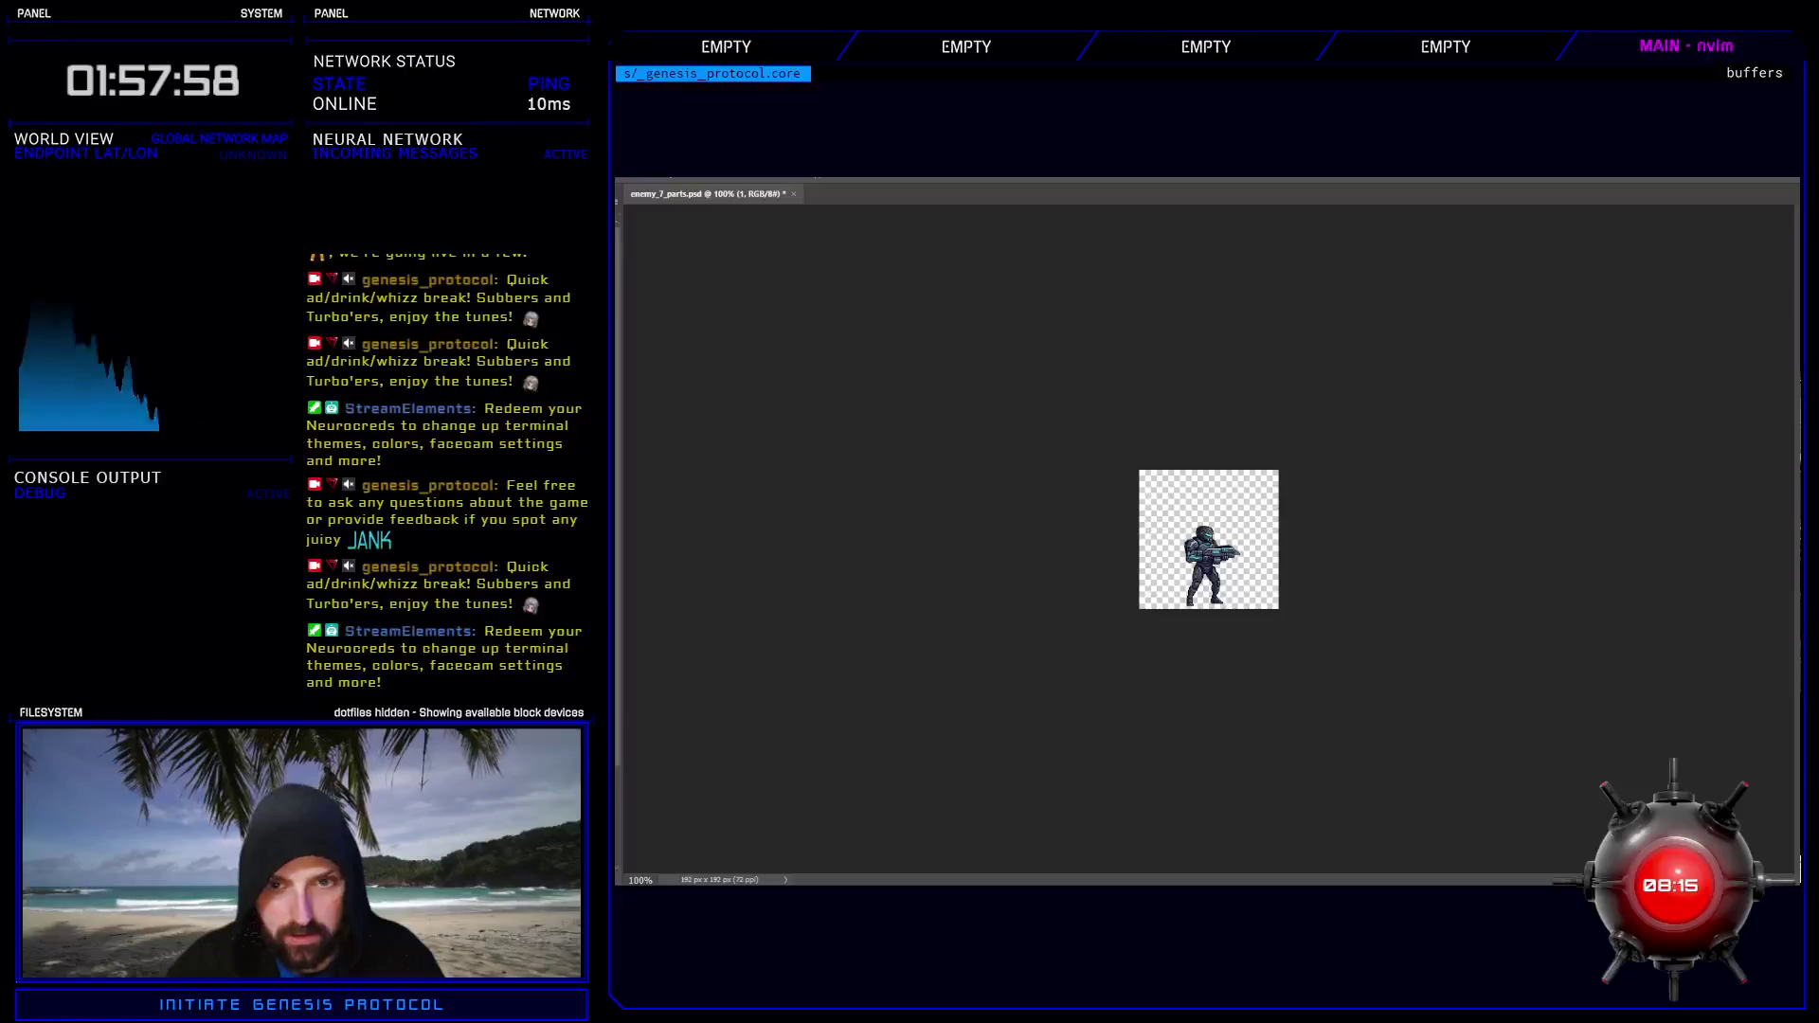
- Commit frame layer 000's placement and group the sprite's part layers as '1'
{"action": "left_click", "coordinate": [1173, 530]}
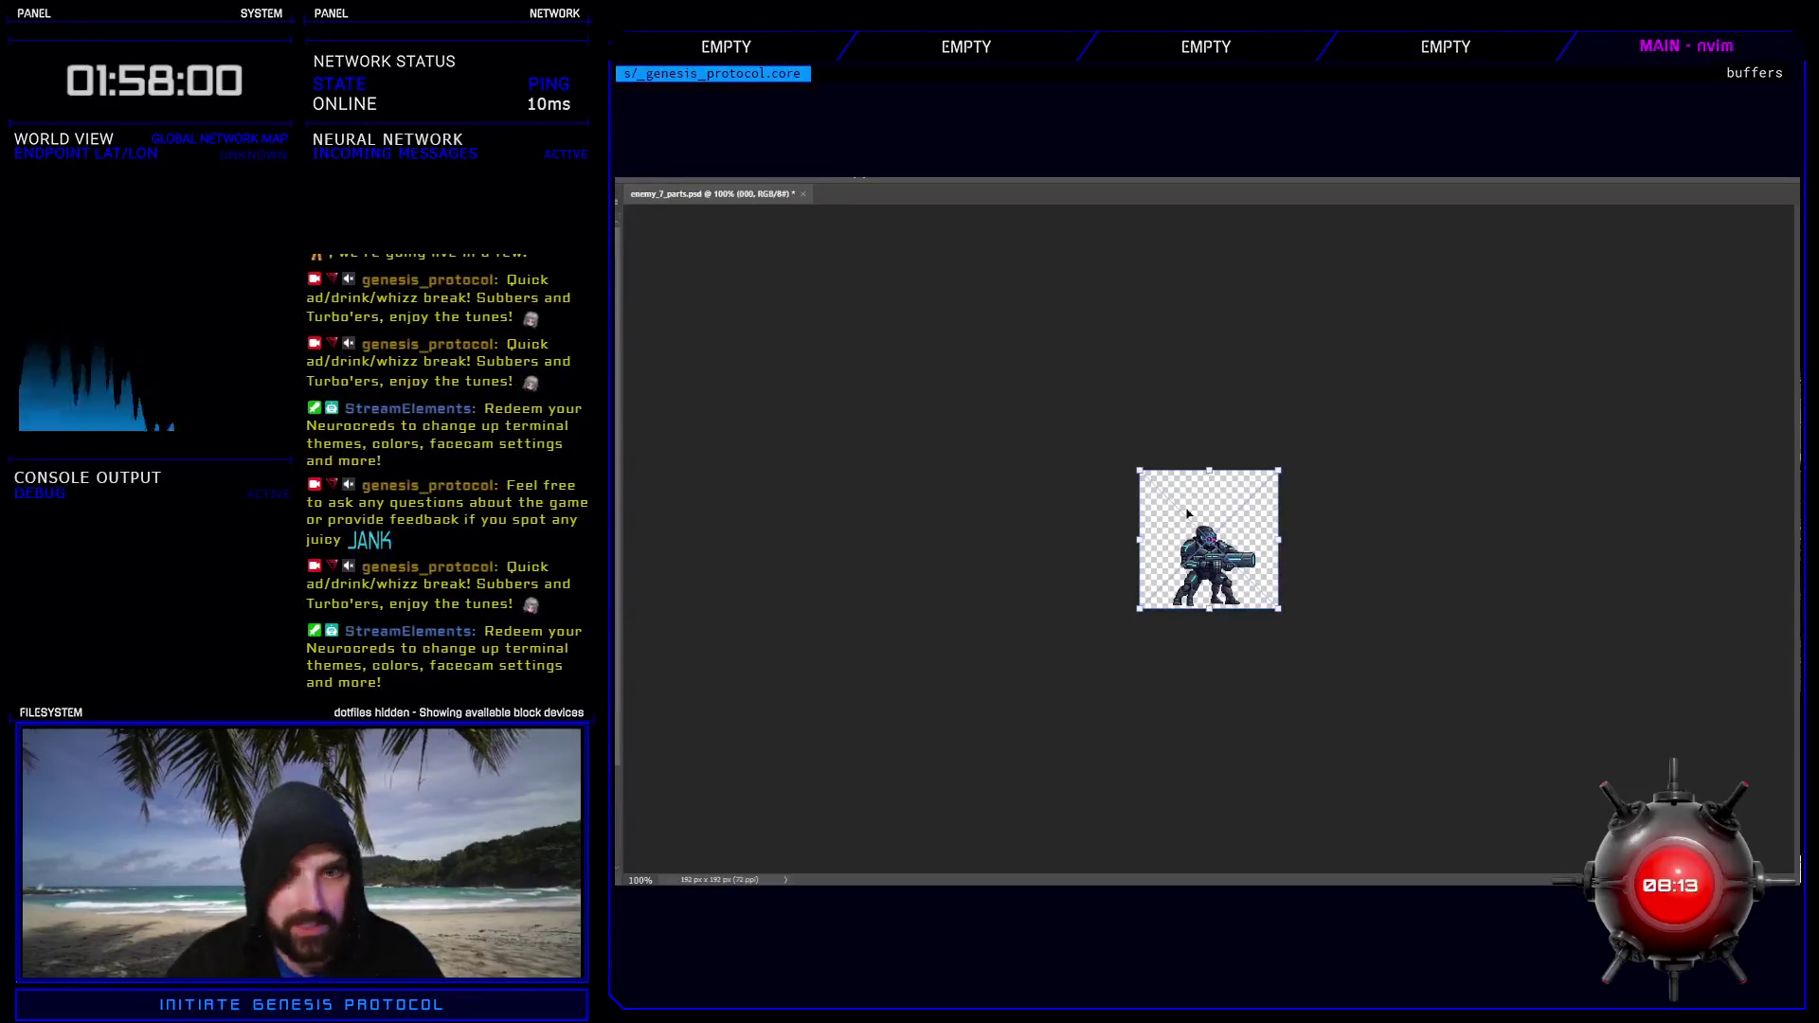
{"action": "key", "text": "alt+bracketright"}
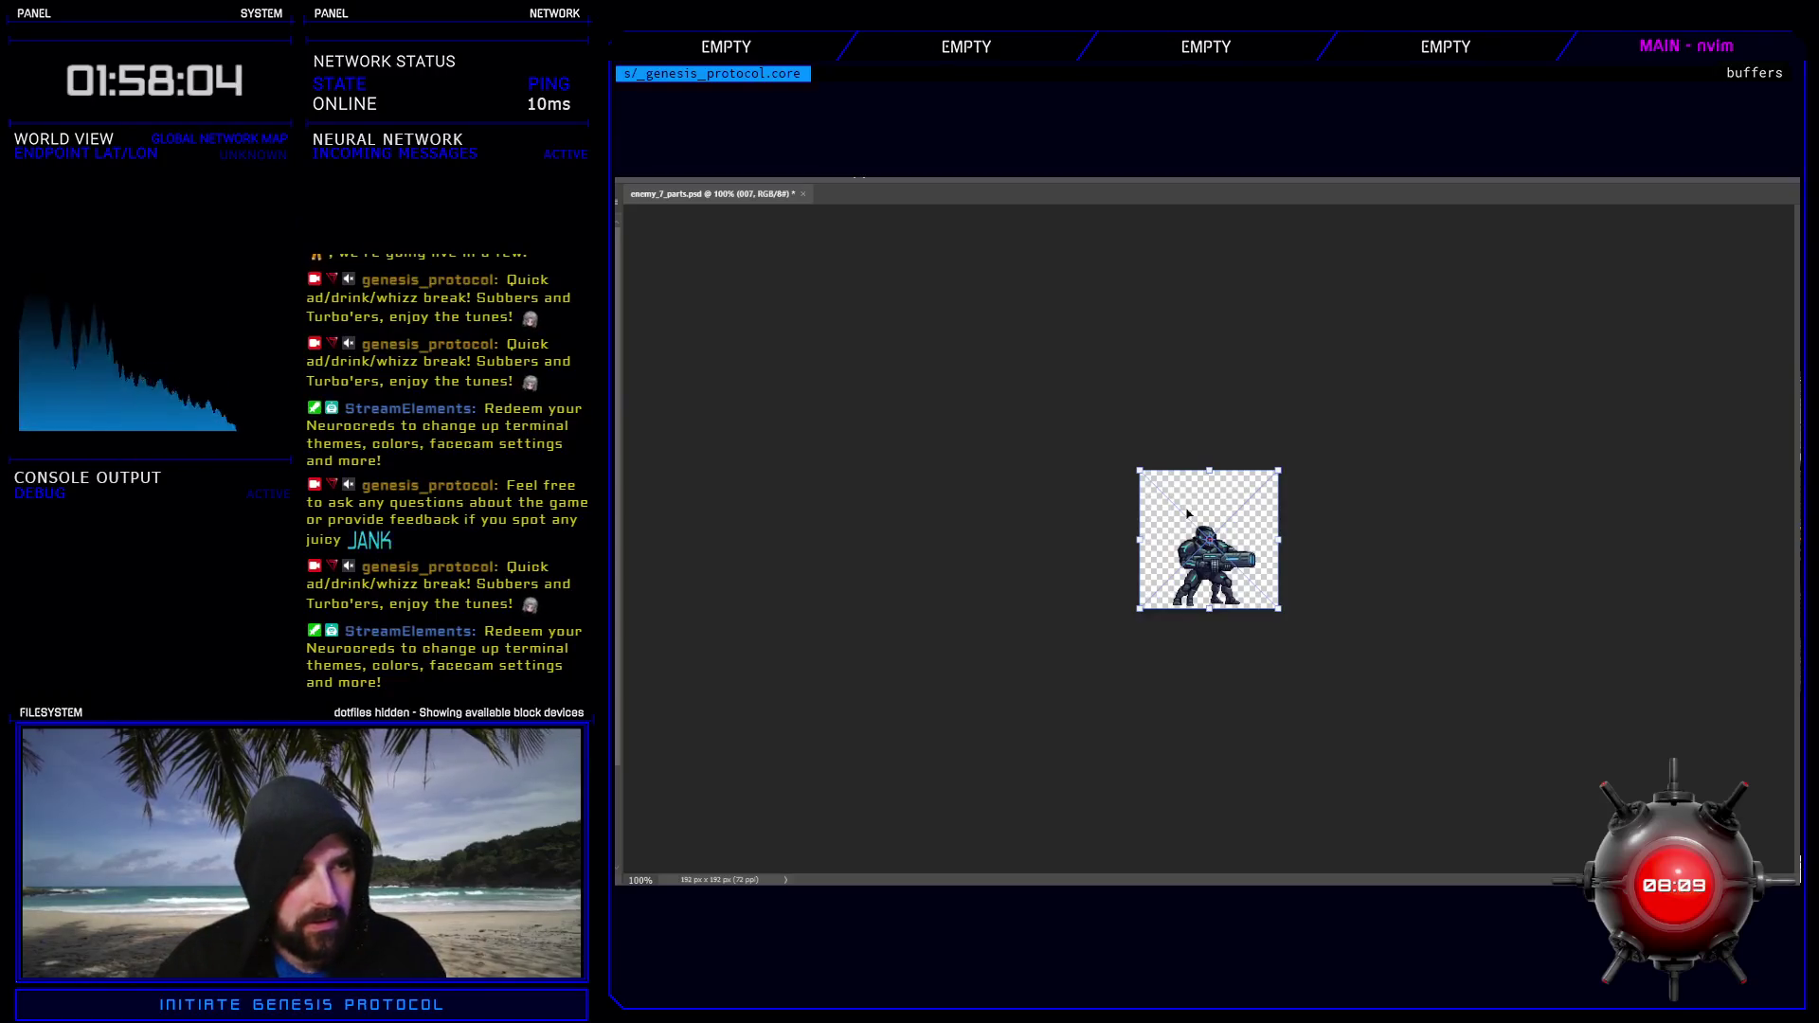
{"action": "key", "text": "Return"}
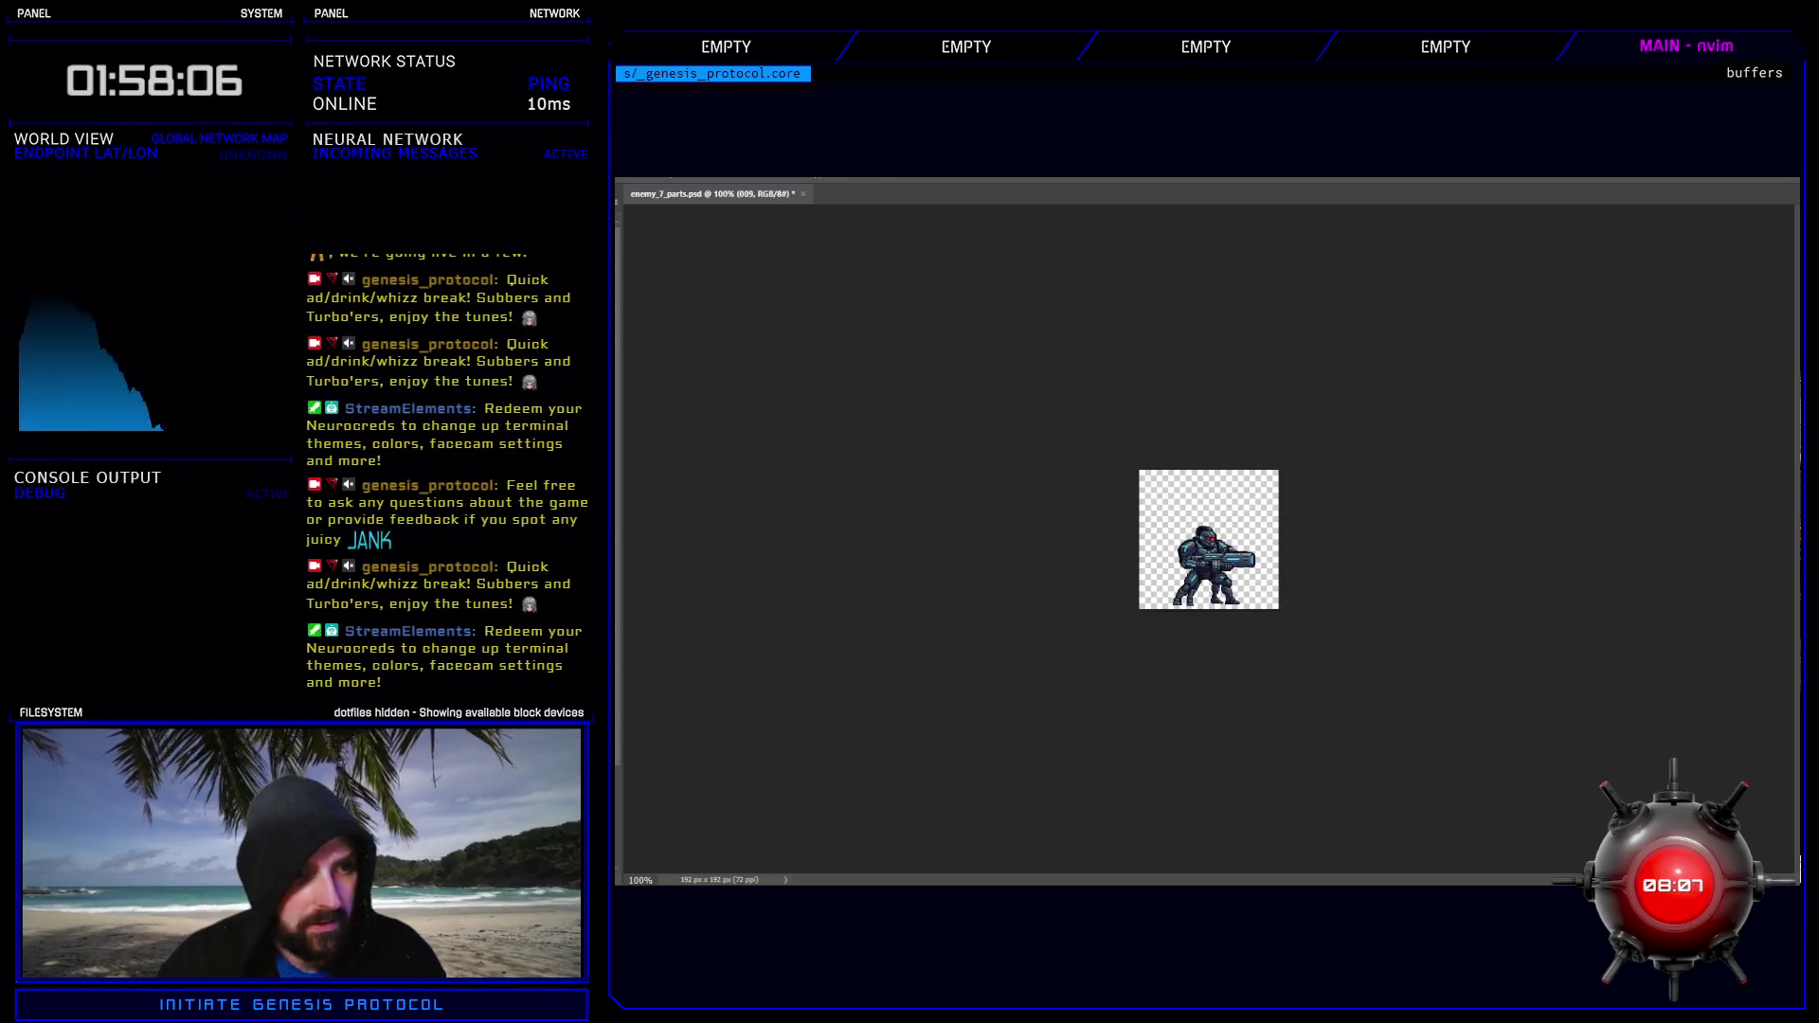
{"action": "key", "text": "ctrl+alt+a"}
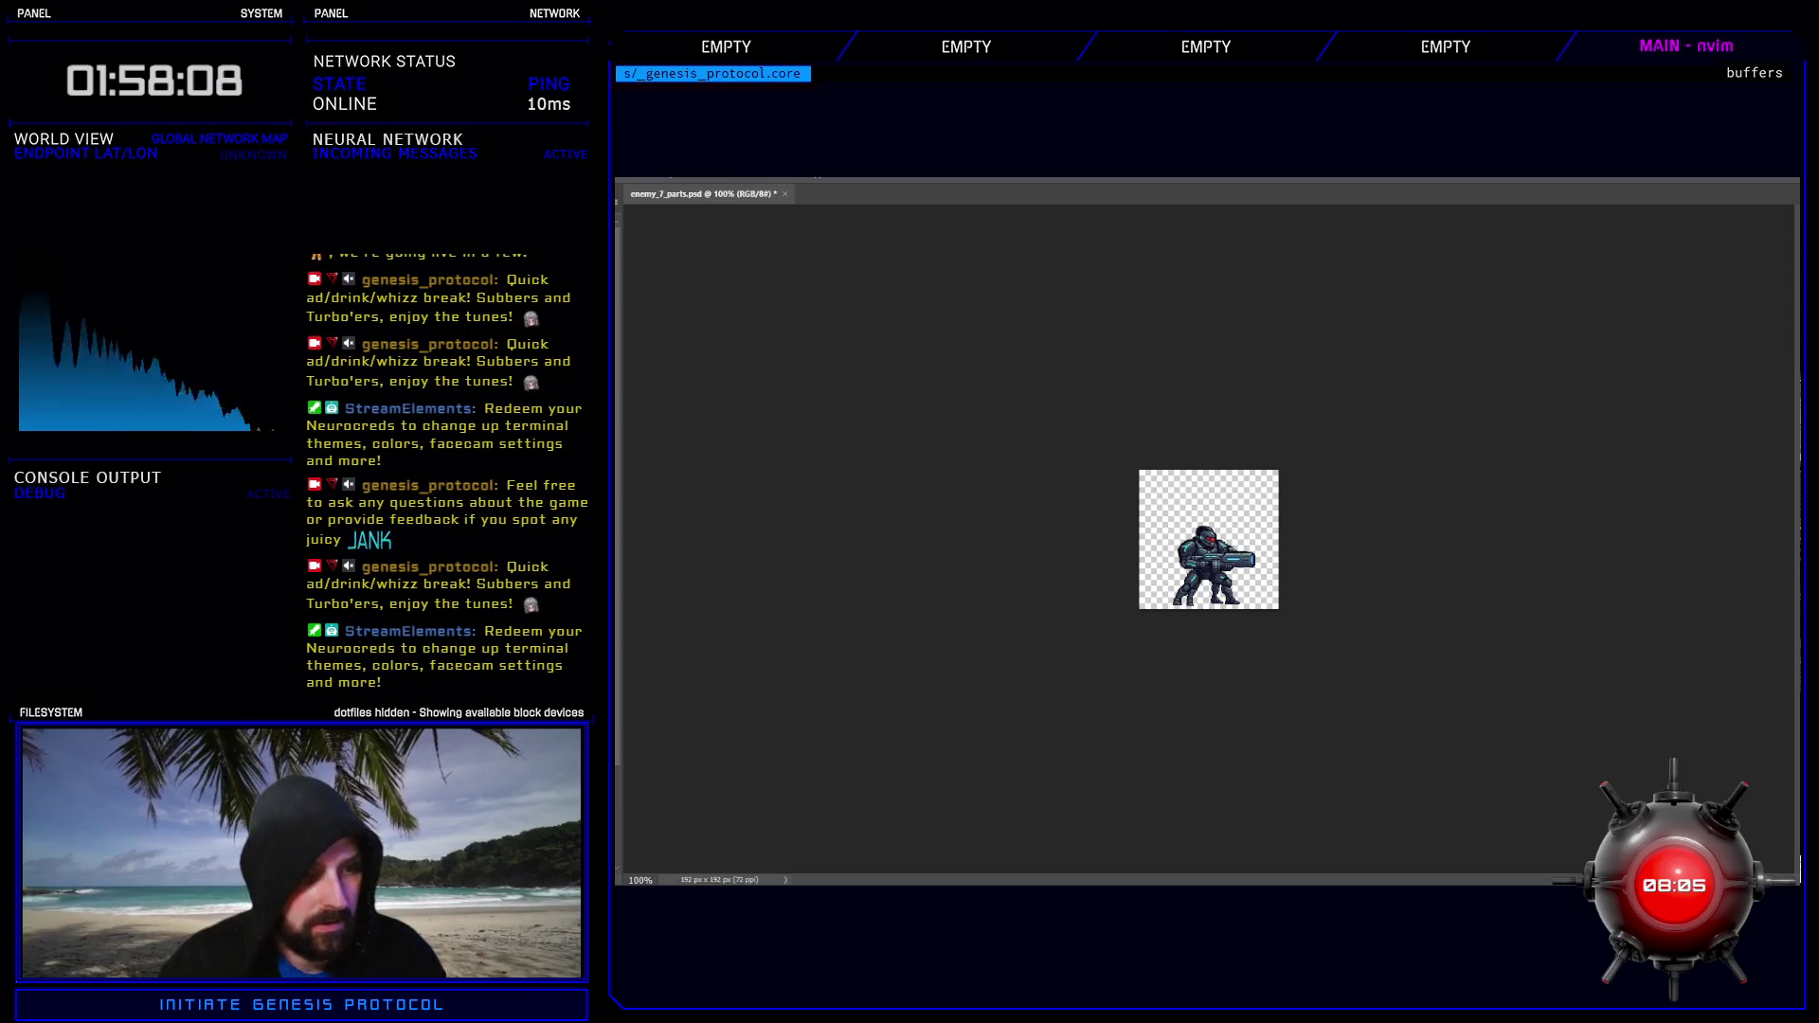
{"action": "key", "text": "ctrl+g"}
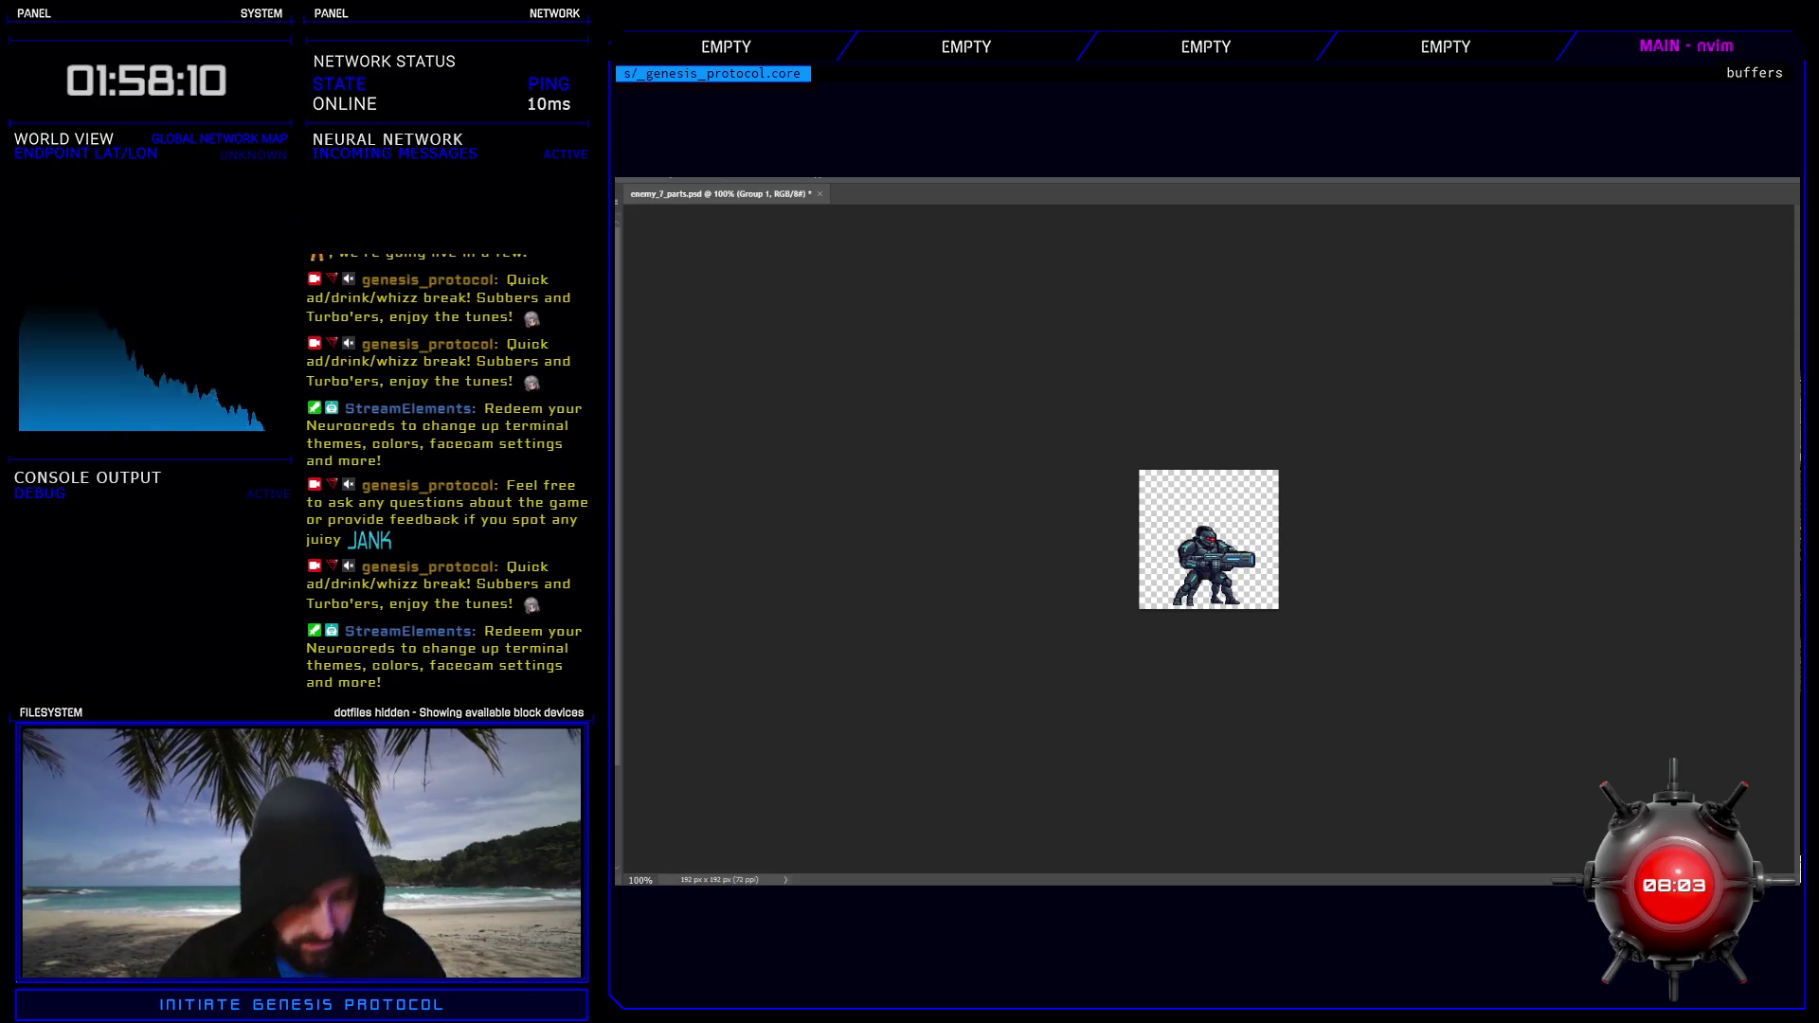
{"action": "type", "text": "1"}
{"action": "key", "text": "Return"}
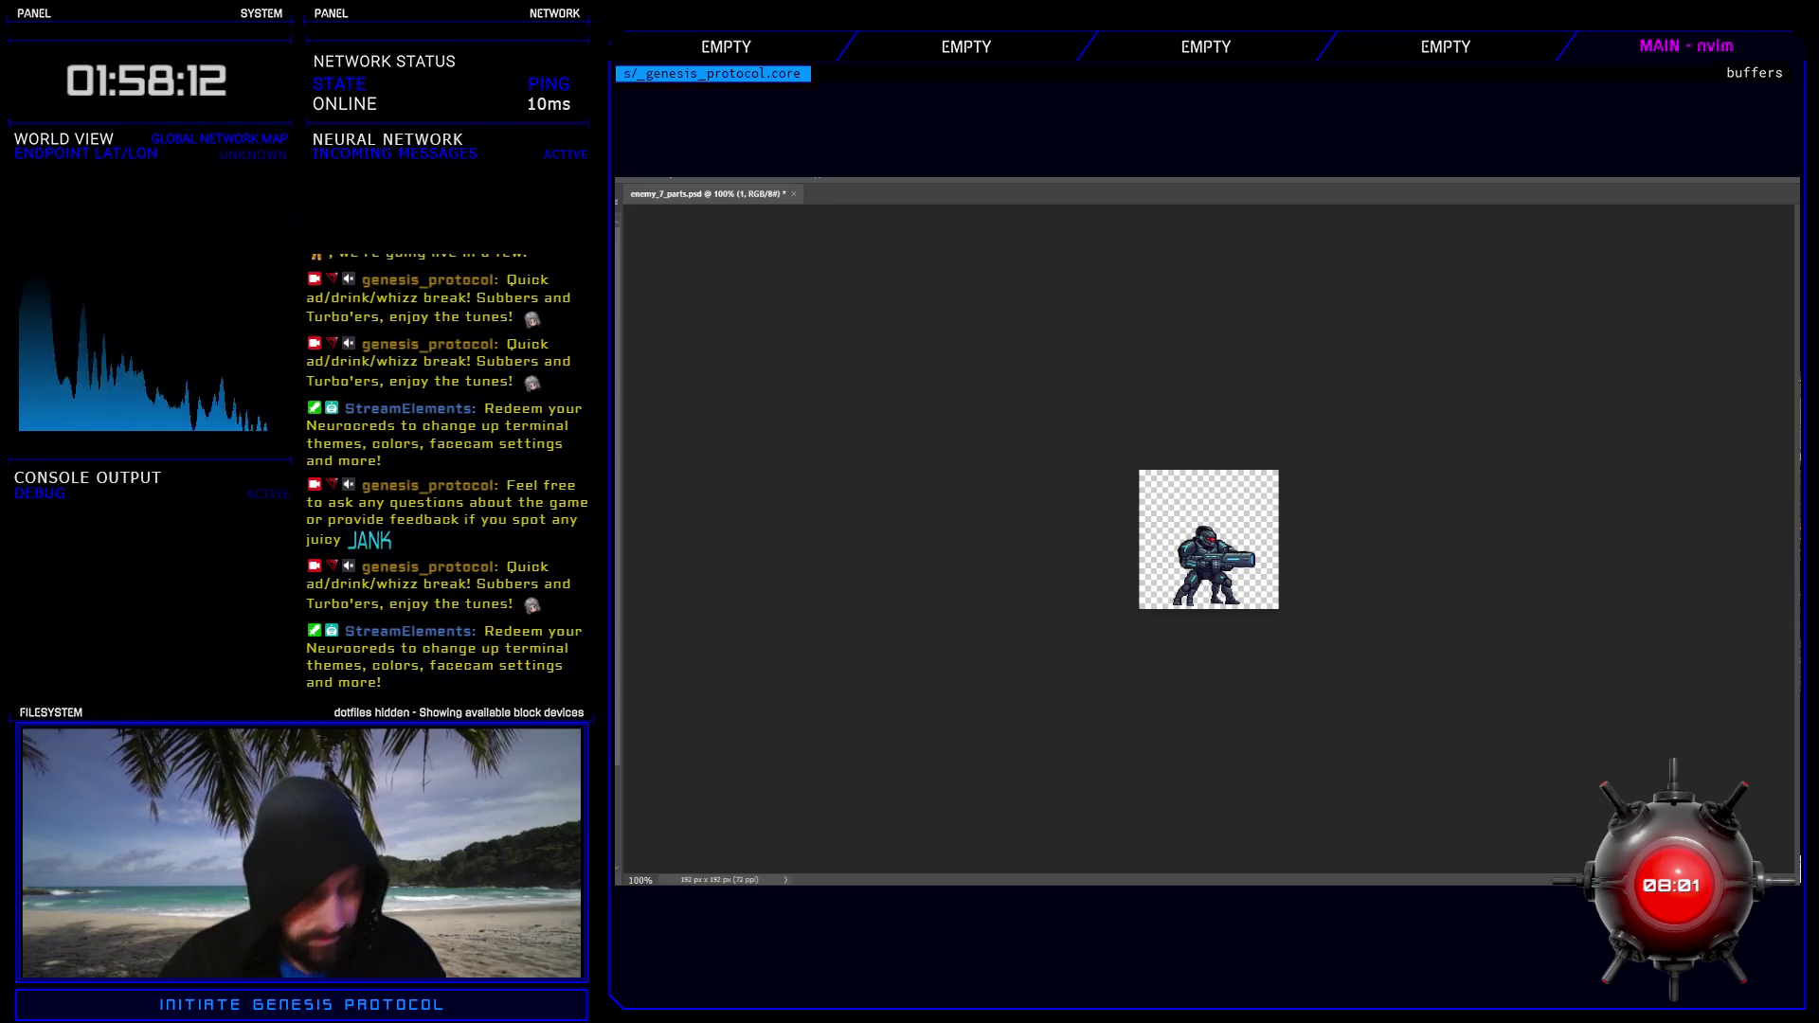
{"action": "key", "text": "ctrl+shift+g"}
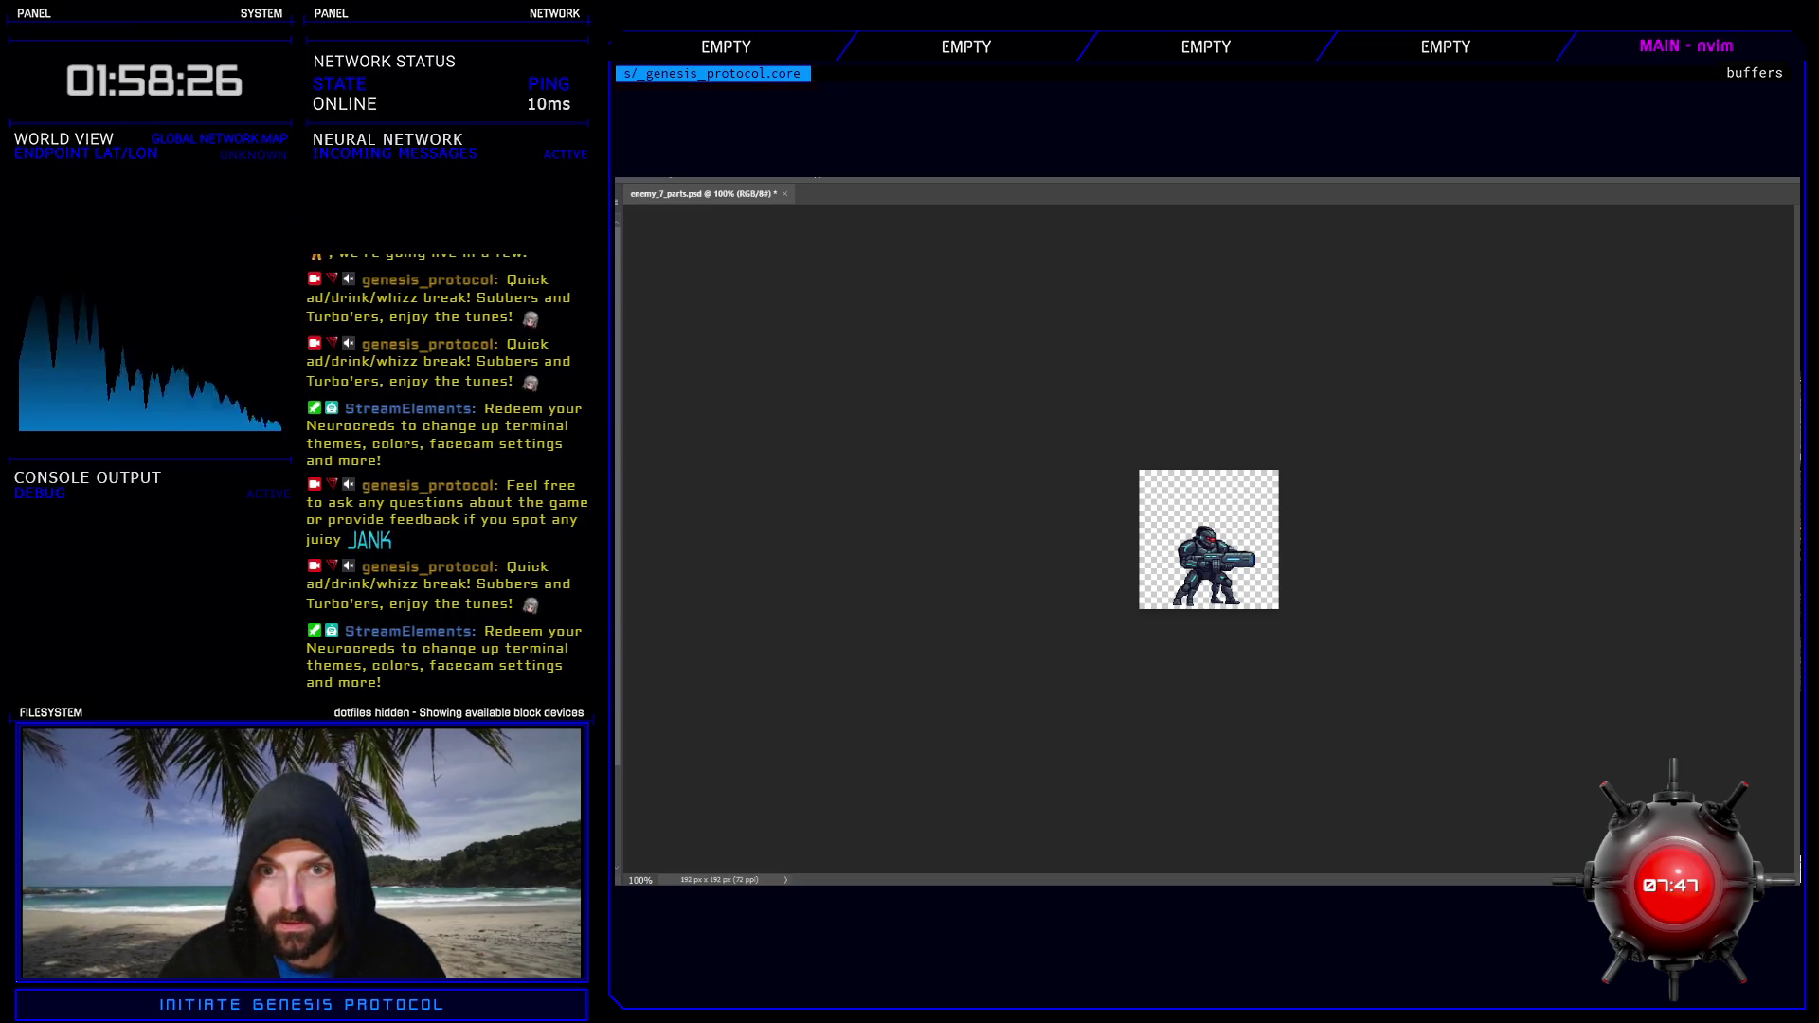
- Auto-select several soldier part layers on the canvas to inspect them
{"action": "left_click", "coordinate": [1204, 536]}
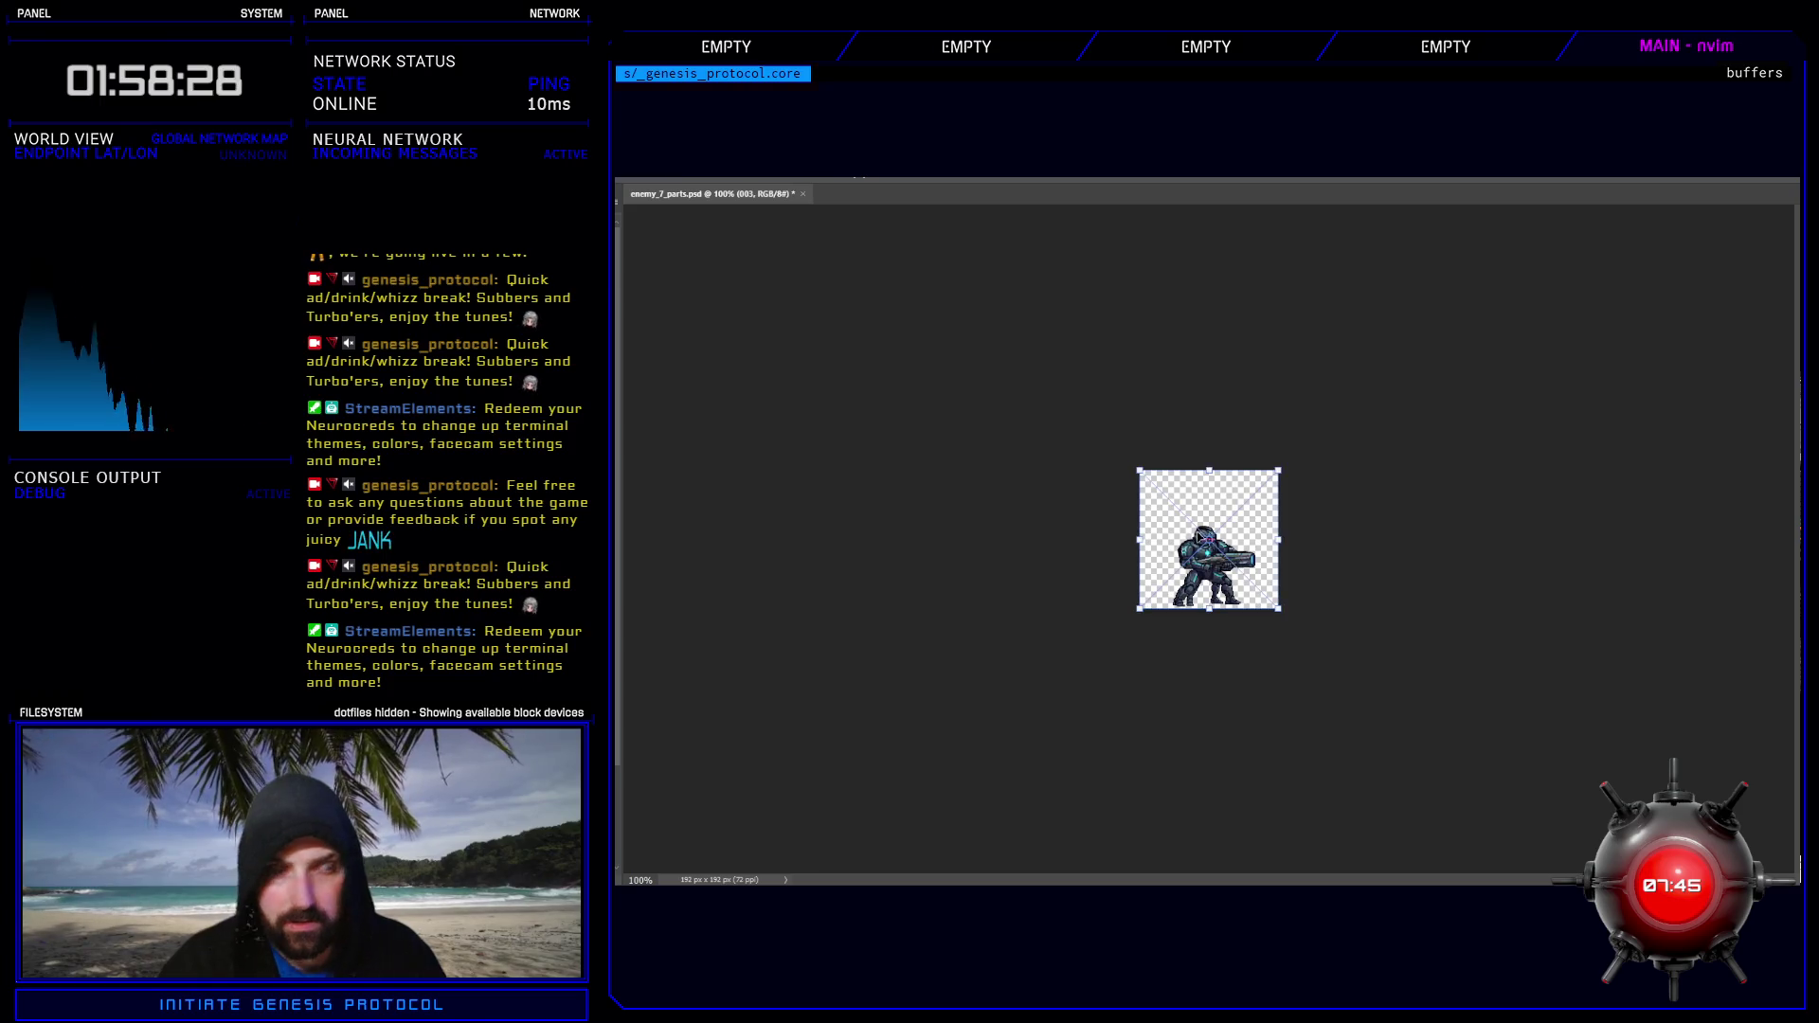
{"action": "left_click", "coordinate": [1200, 539]}
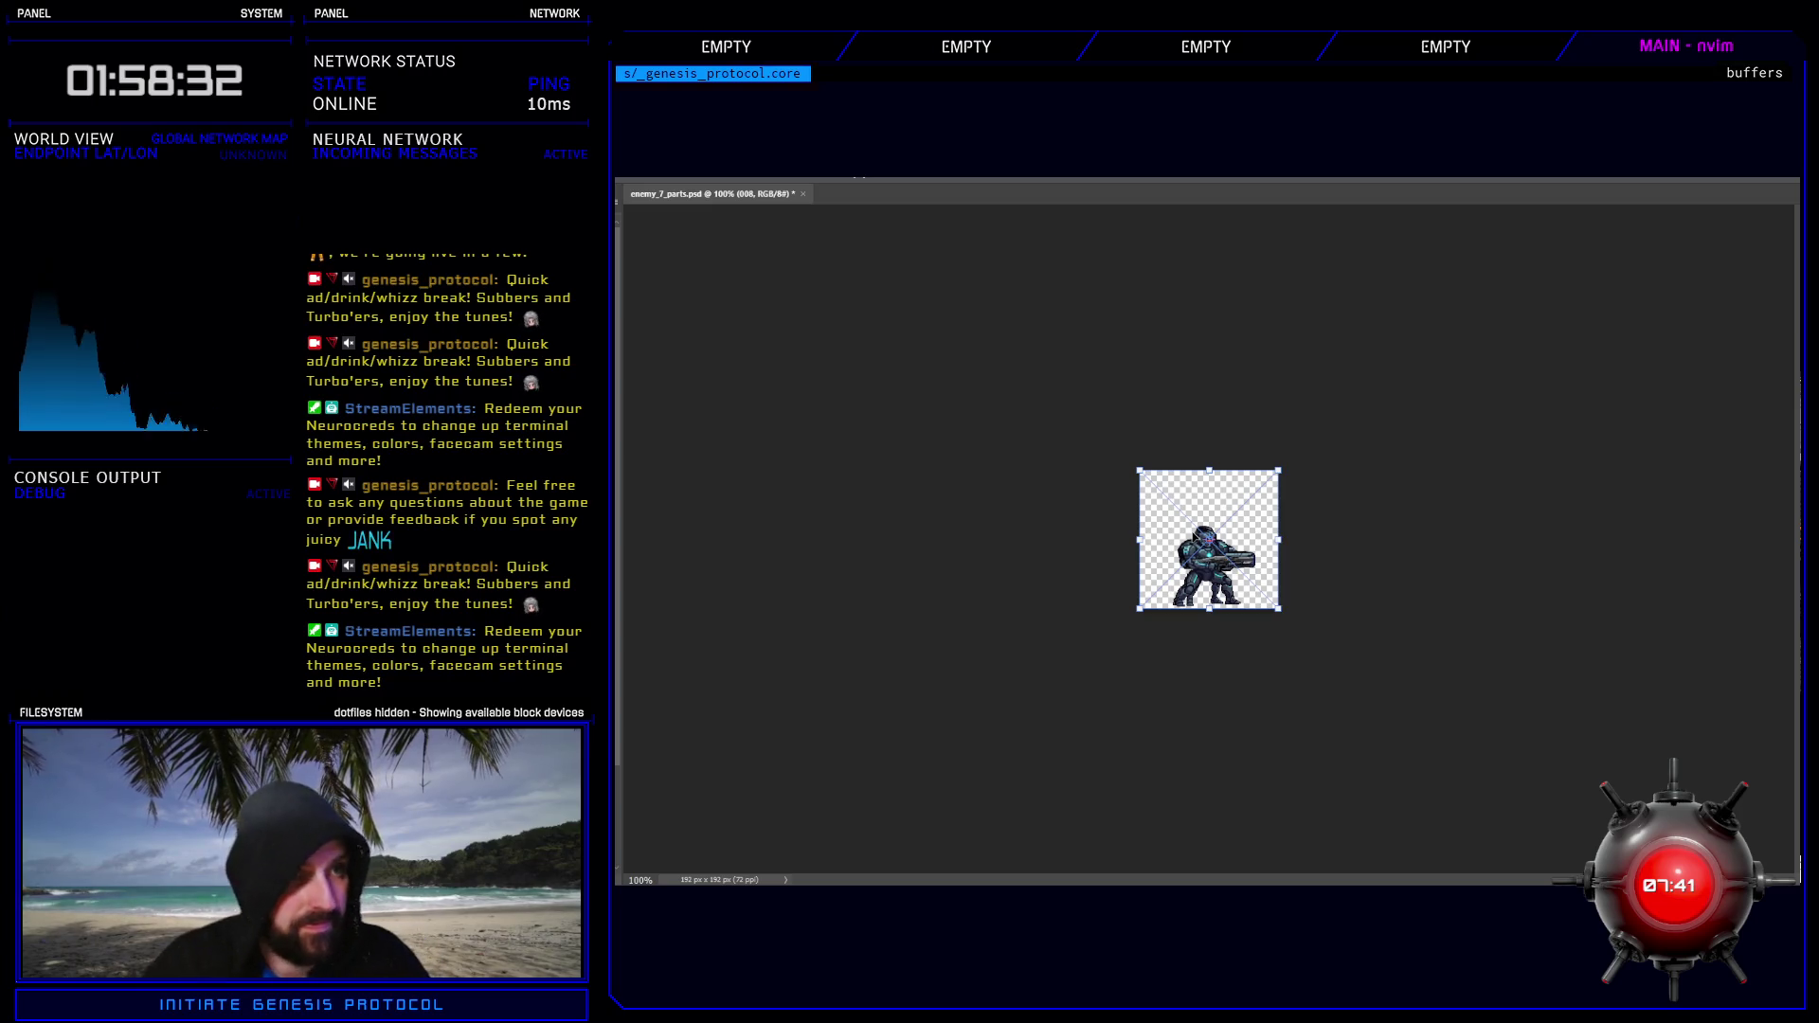
{"action": "left_click", "coordinate": [1214, 559]}
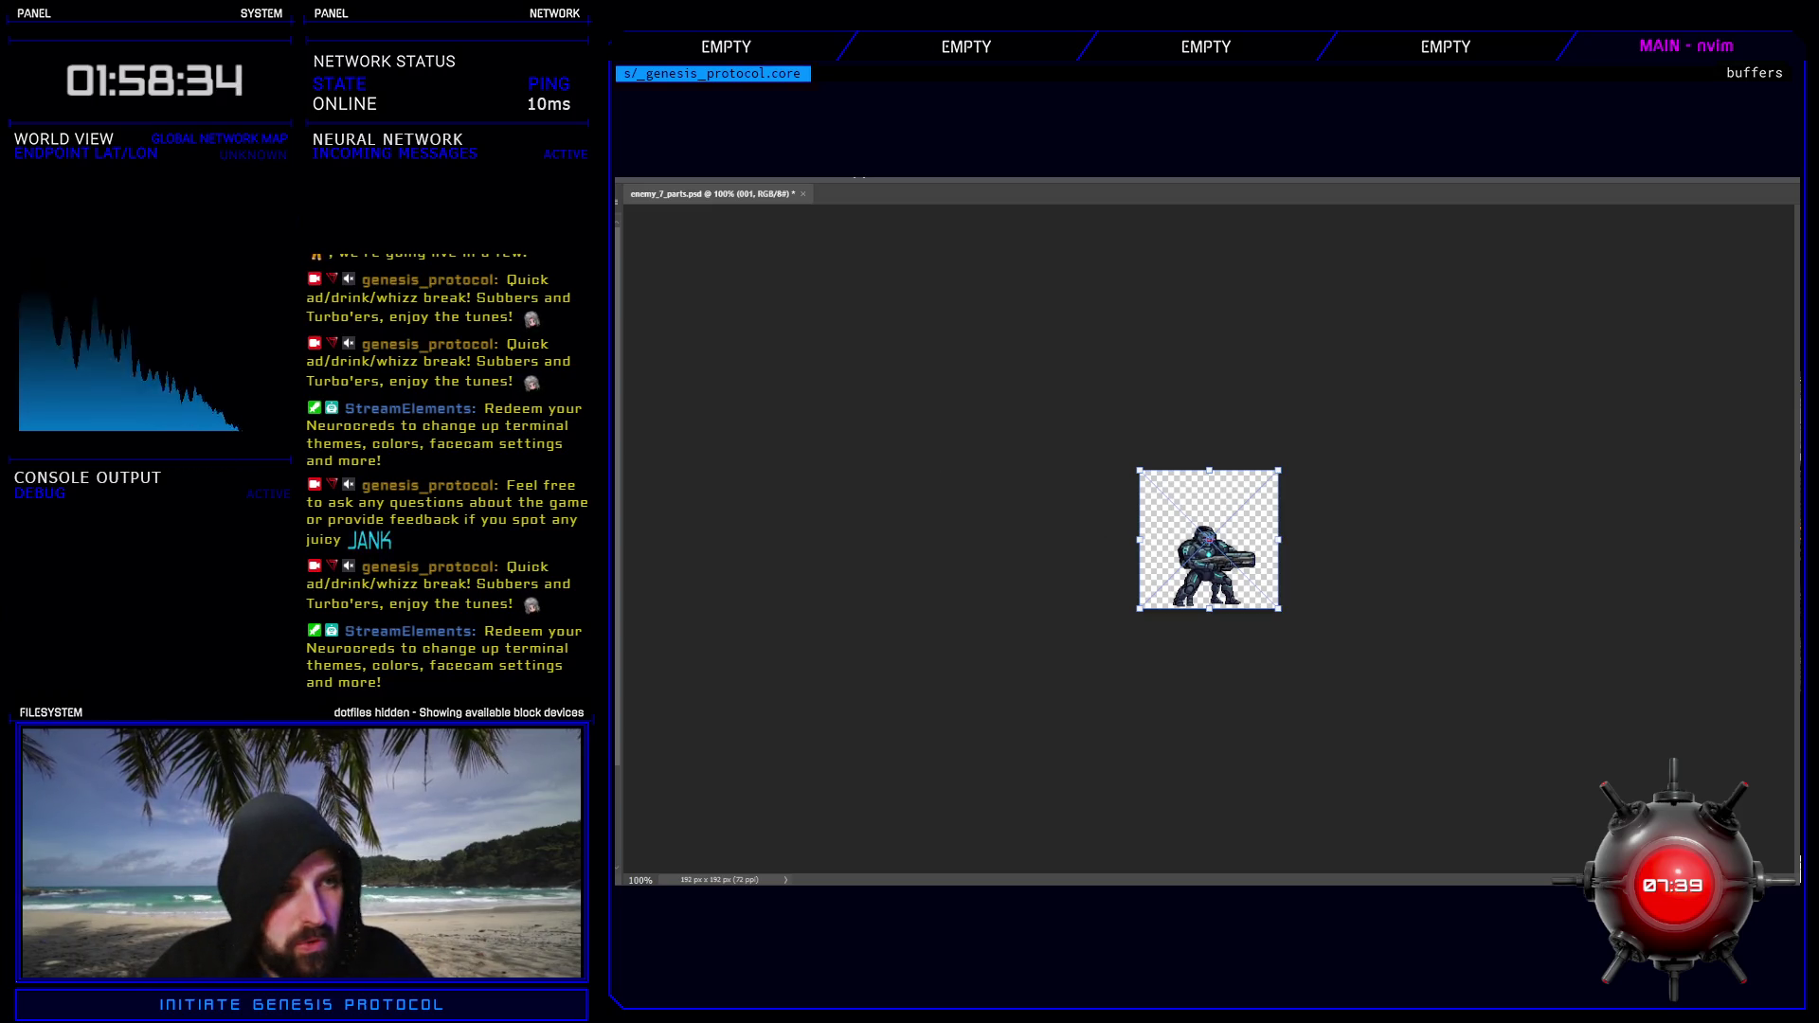
{"action": "left_click", "coordinate": [1206, 549]}
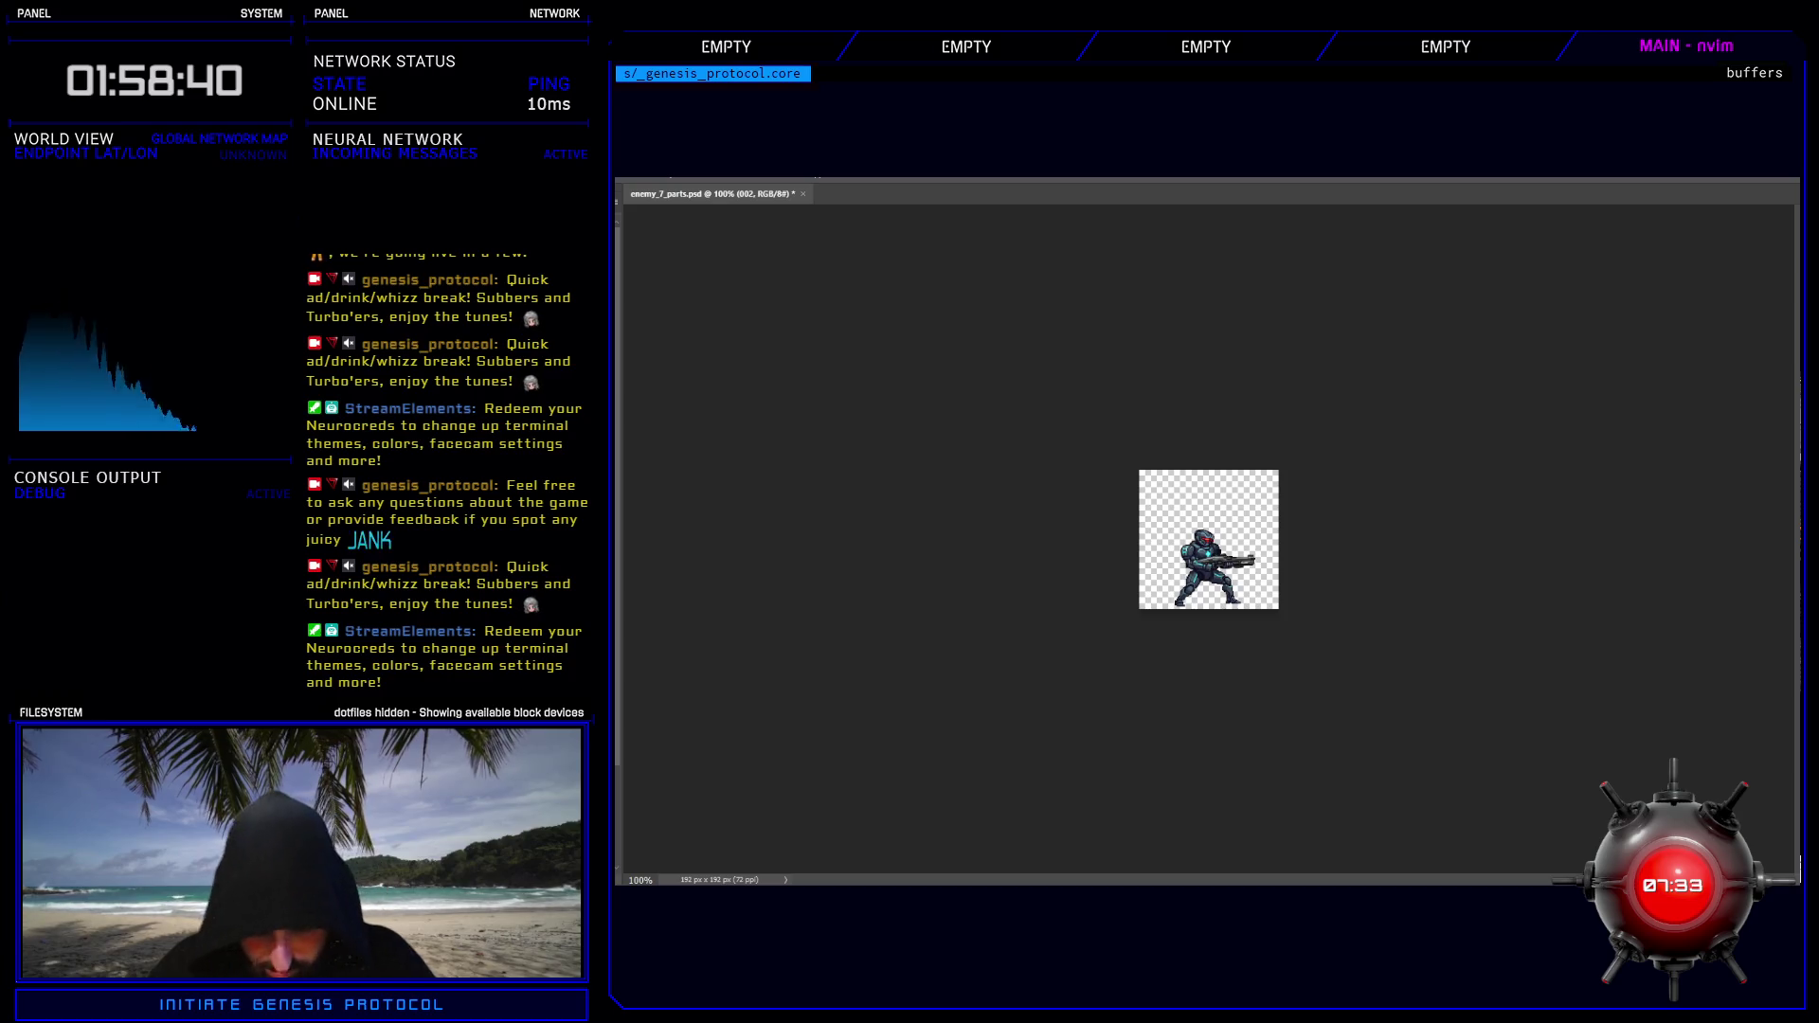
- Put frame layer 009 into a new group named 9
{"action": "key", "text": "ctrl+alt+a"}
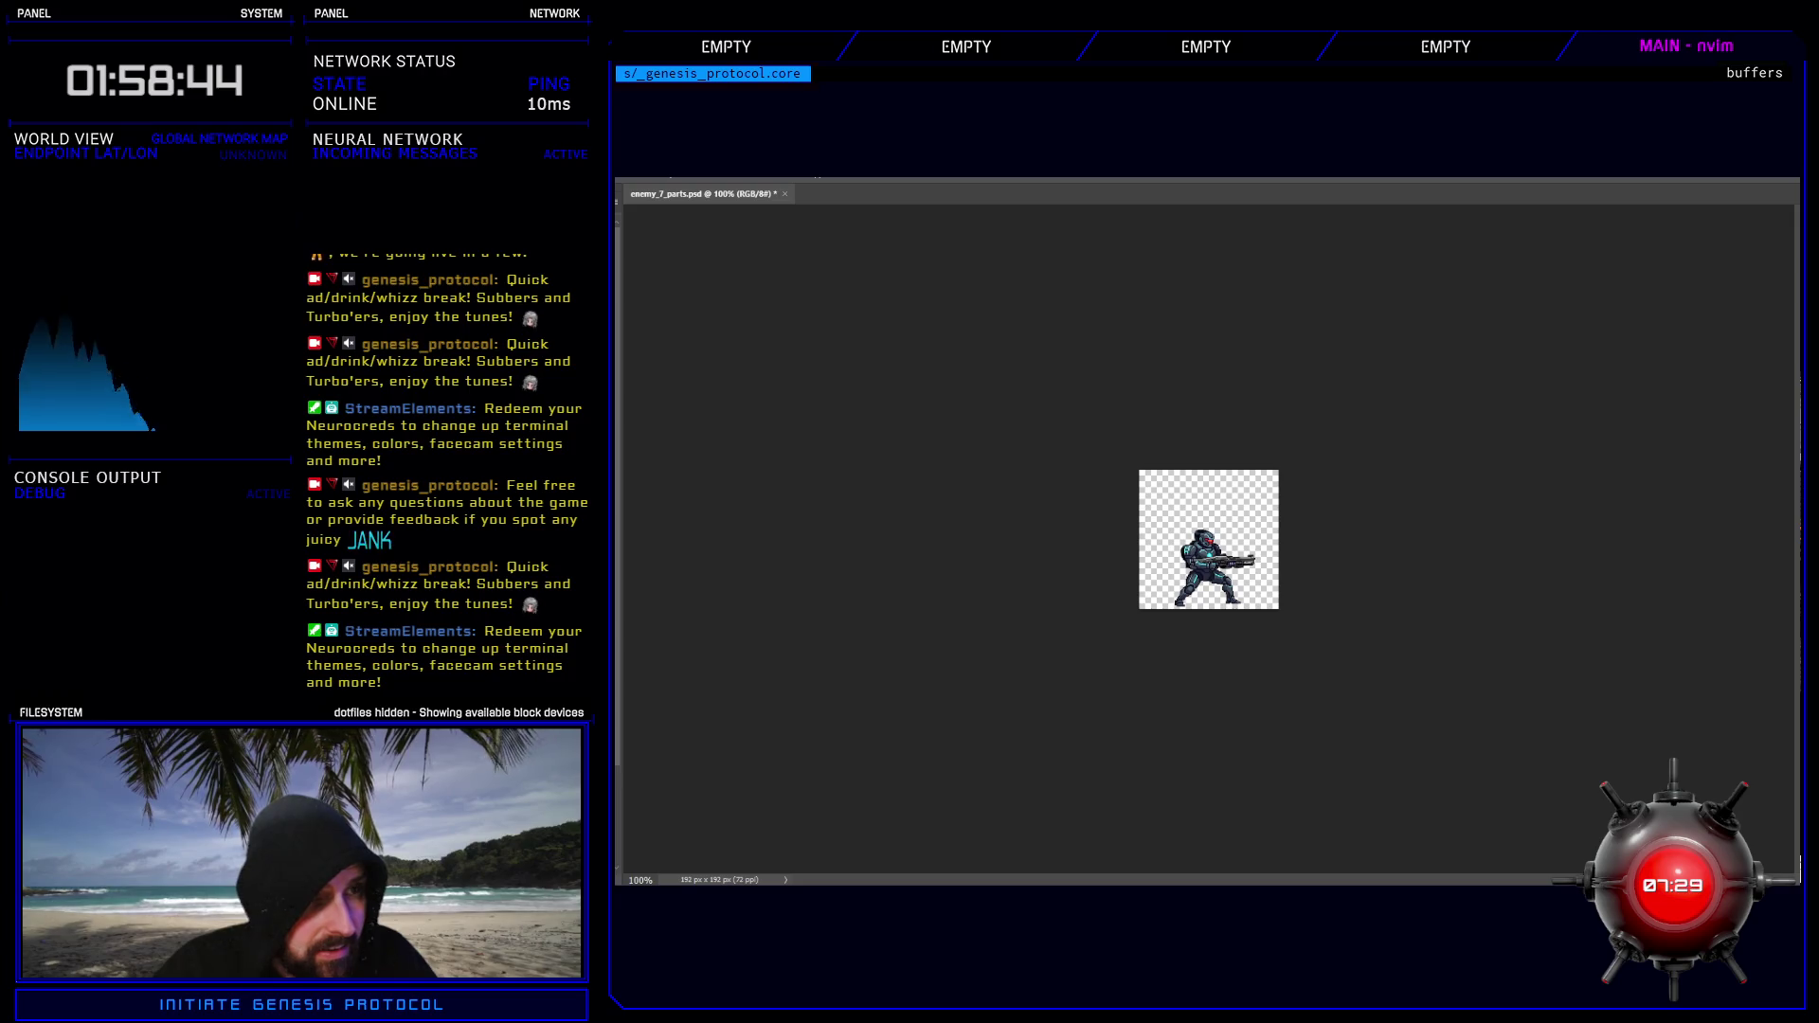
{"action": "key", "text": "alt+period"}
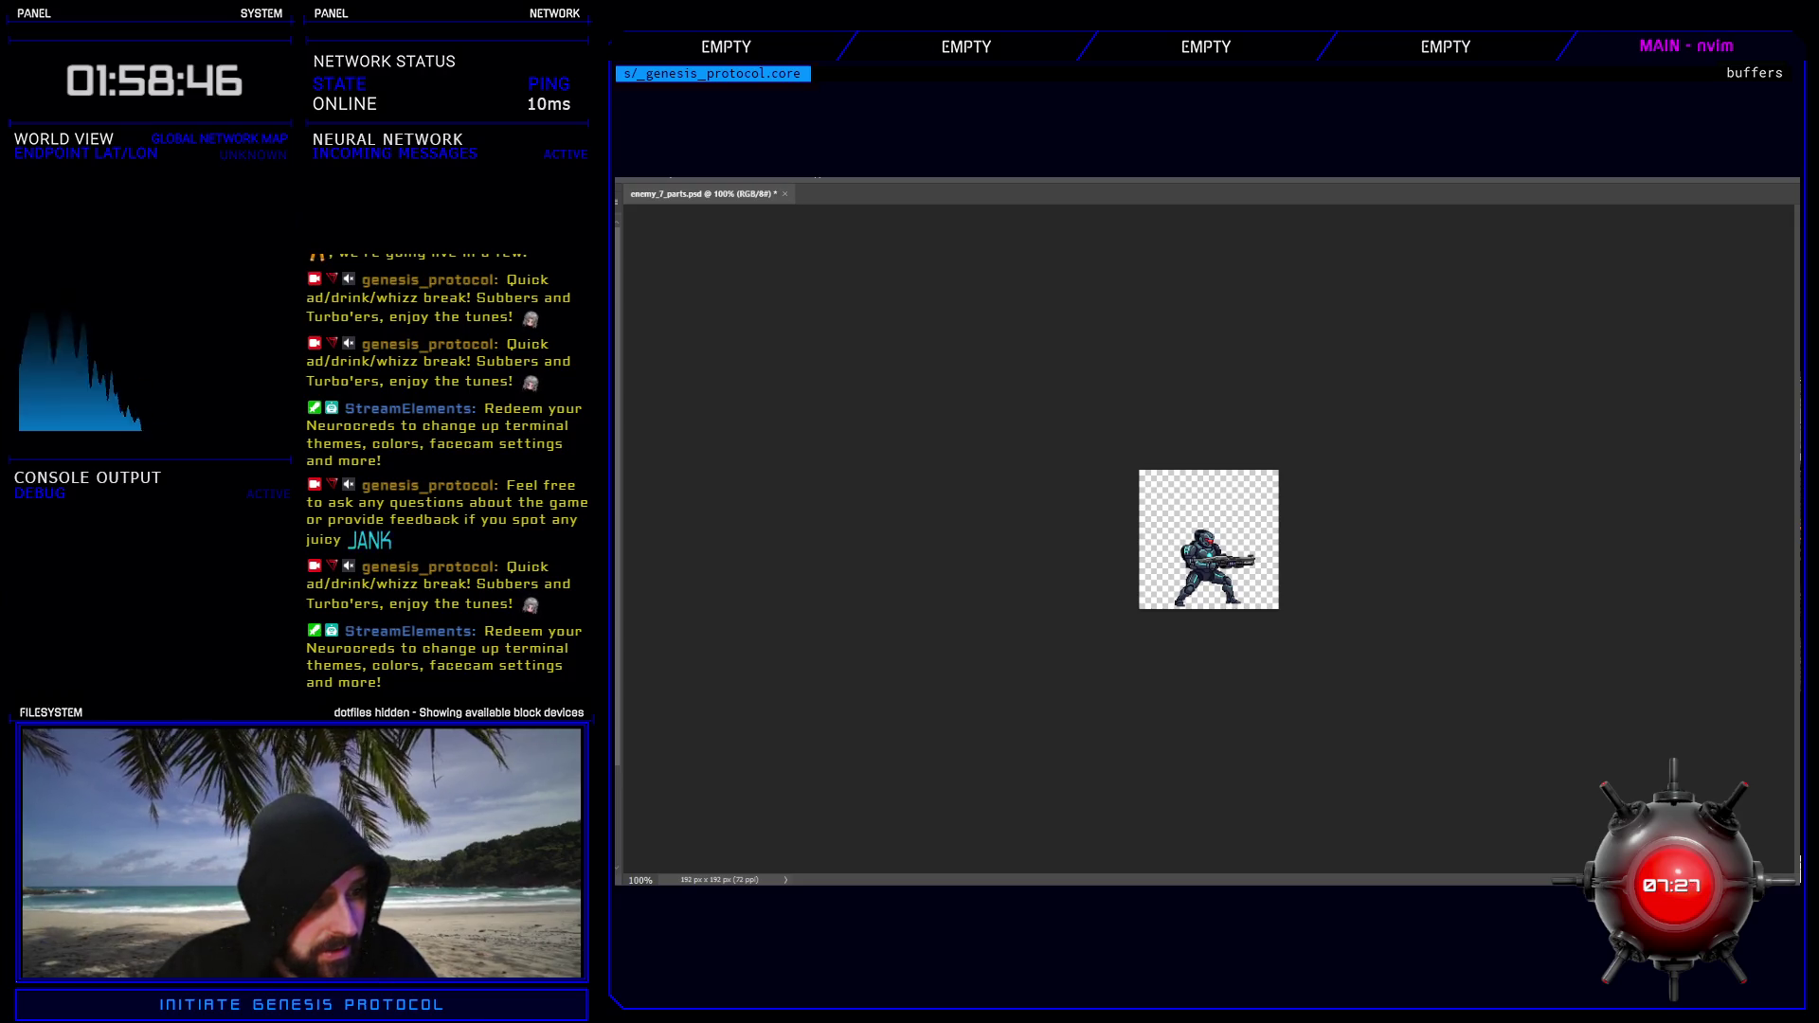
{"action": "key", "text": "ctrl+g"}
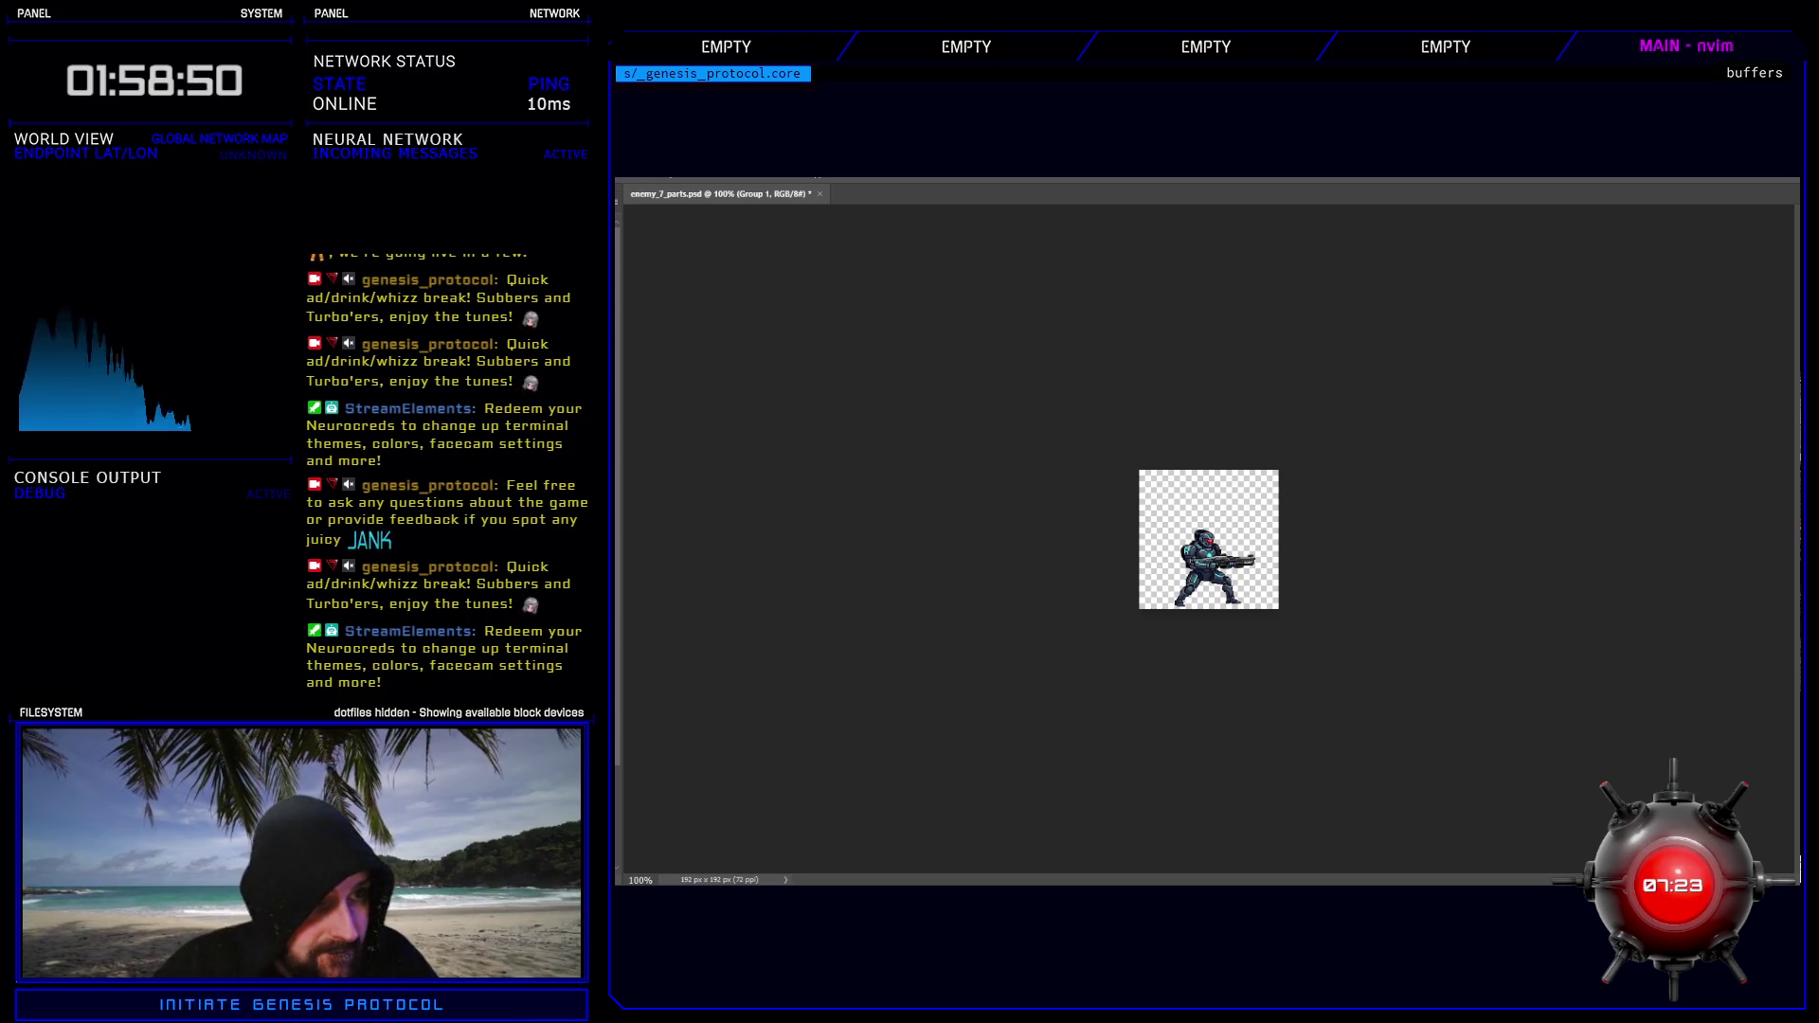
{"action": "key", "text": "Delete"}
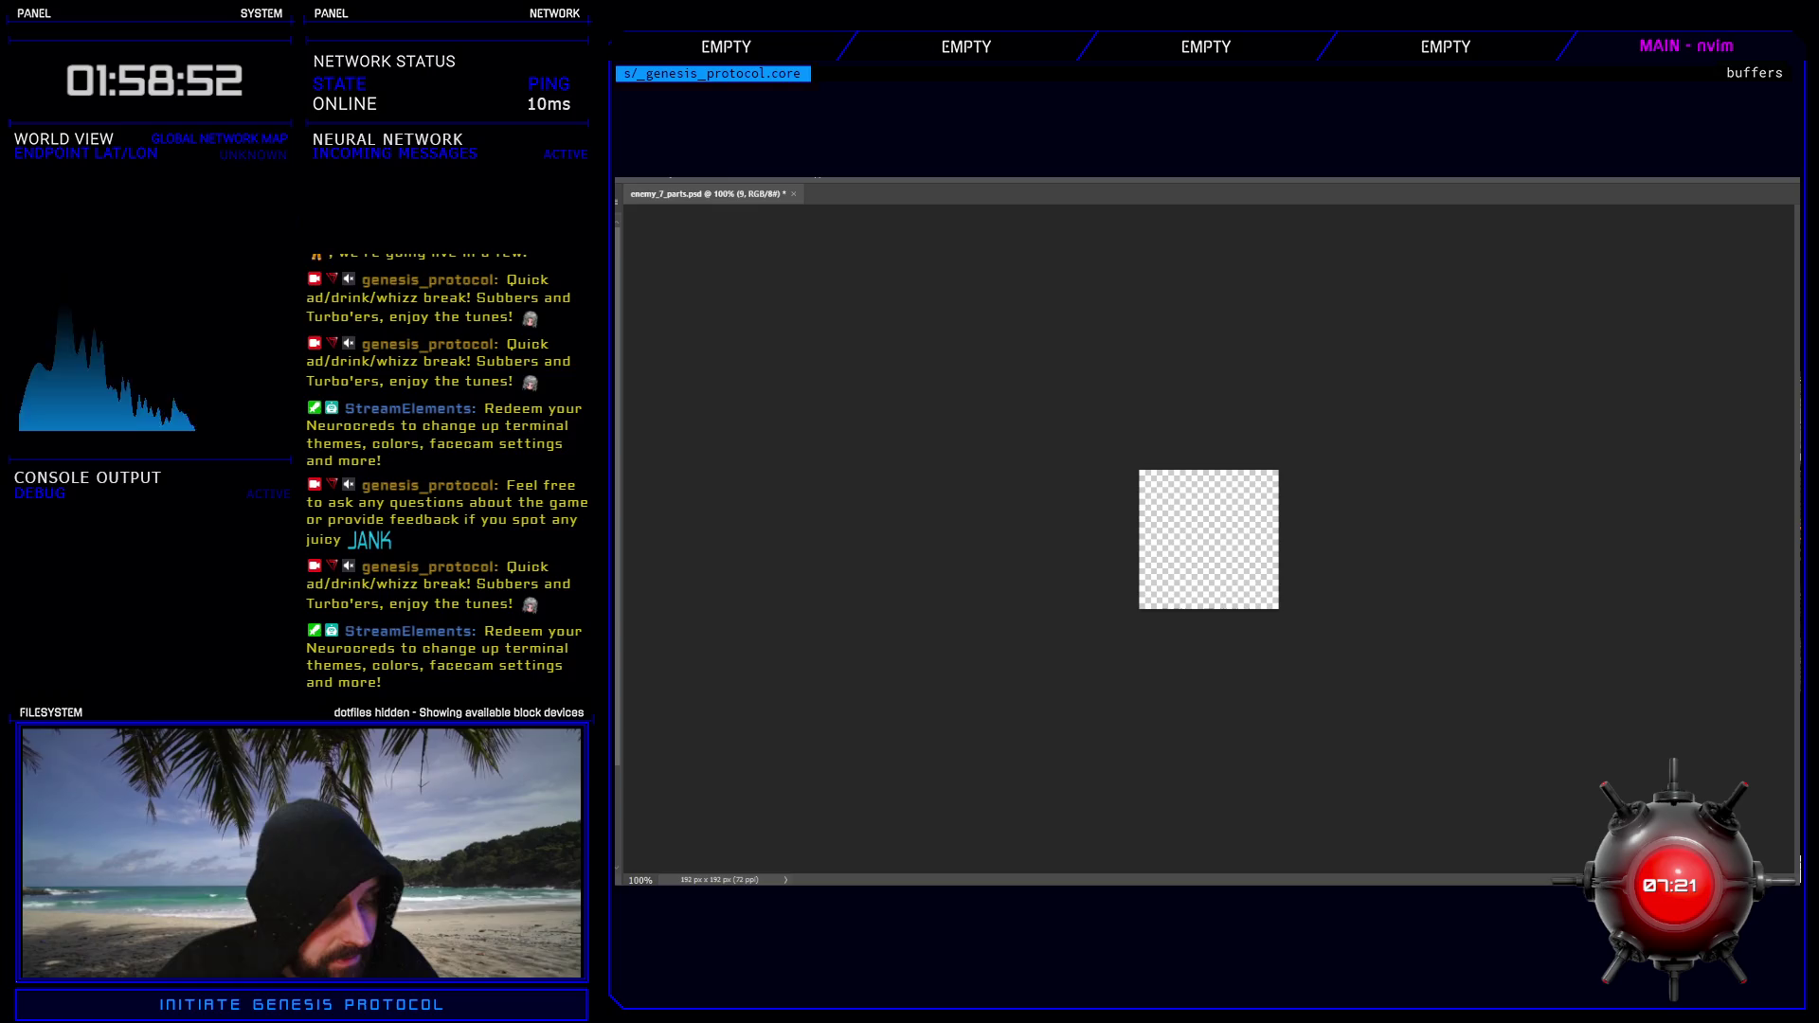
- Briefly check frame 009, then show the soldier pose in group 7
{"action": "key", "text": "alt+bracketleft"}
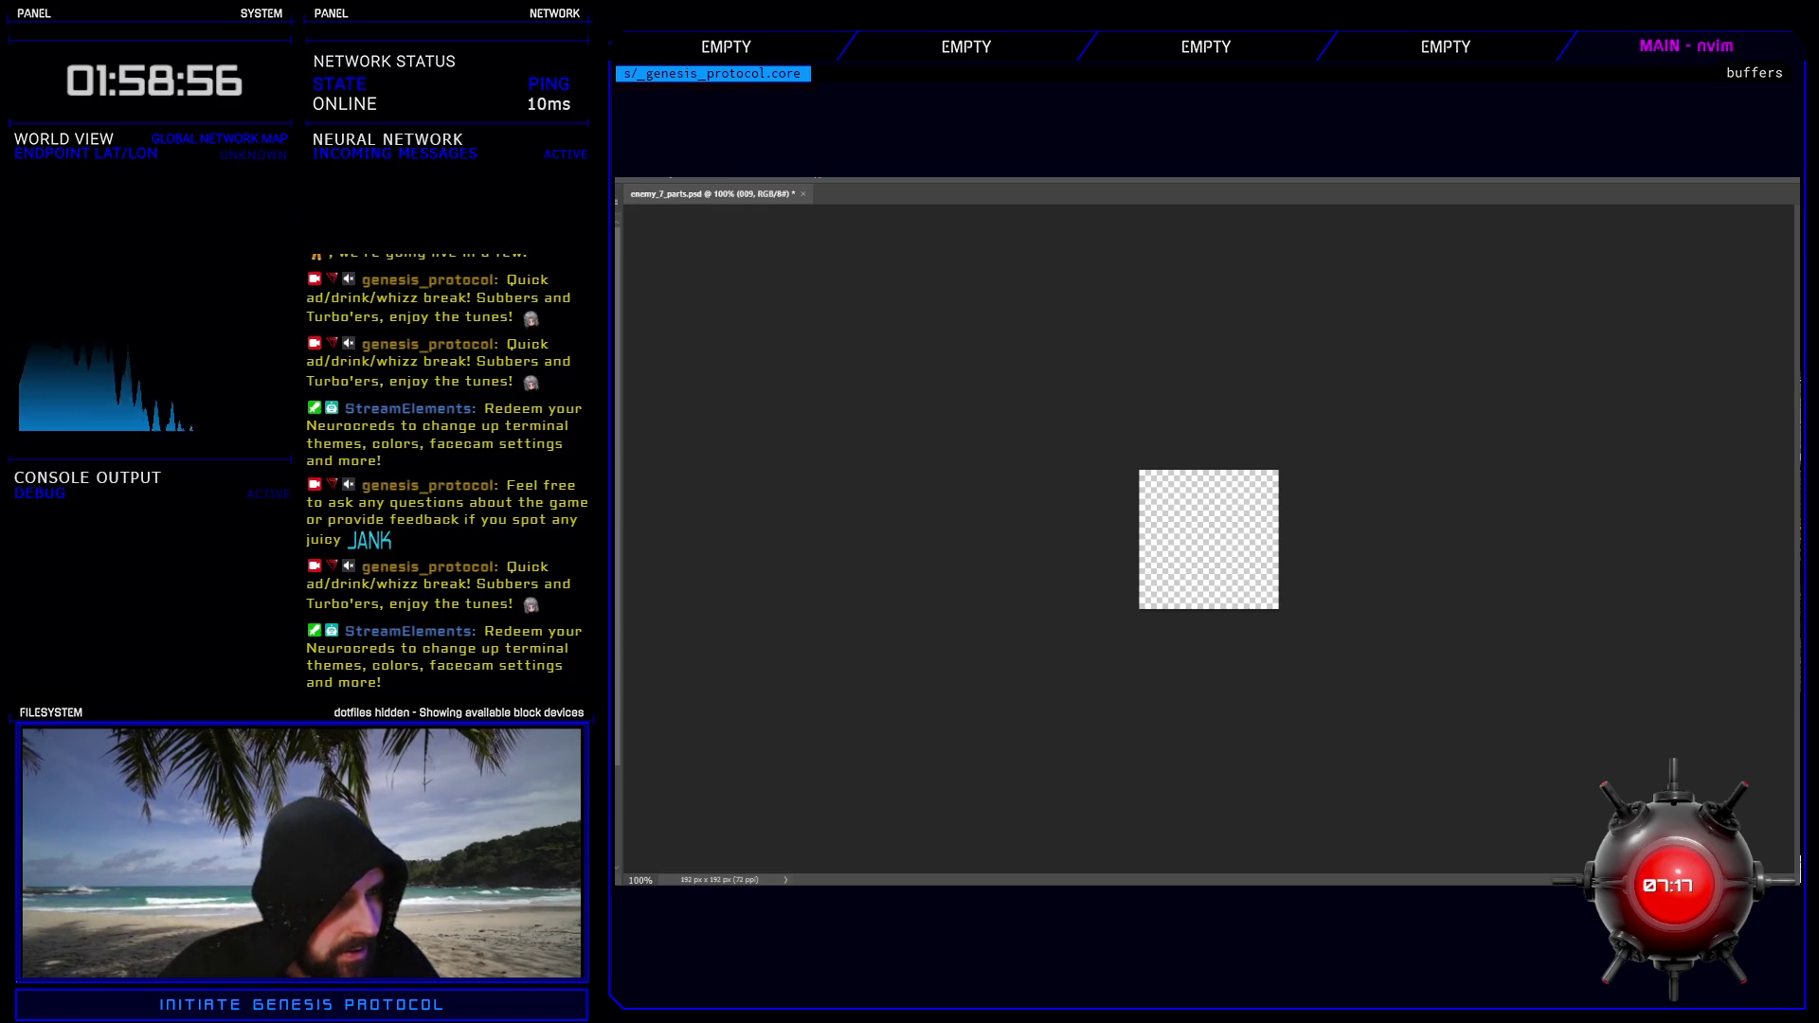
{"action": "key", "text": "ctrl+z"}
{"action": "key", "text": "ctrl+shift+z"}
{"action": "key", "text": "alt+bracketleft"}
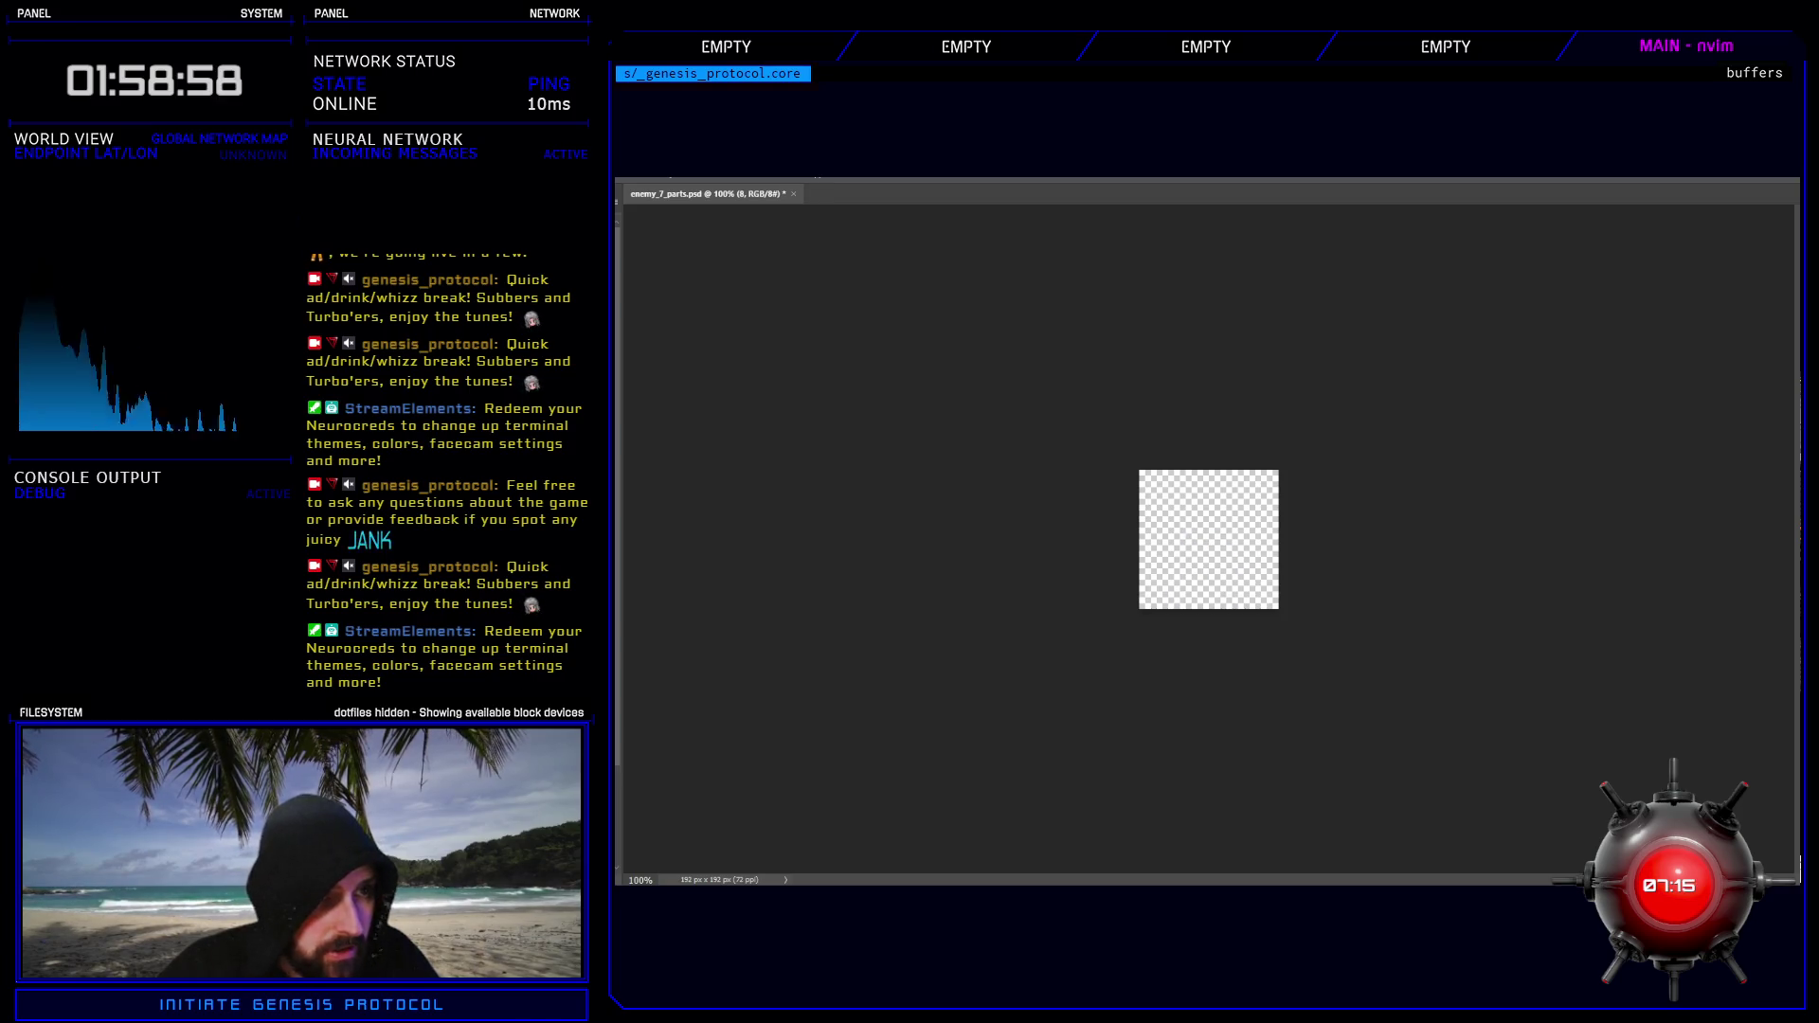
{"action": "key", "text": "ctrl+z"}
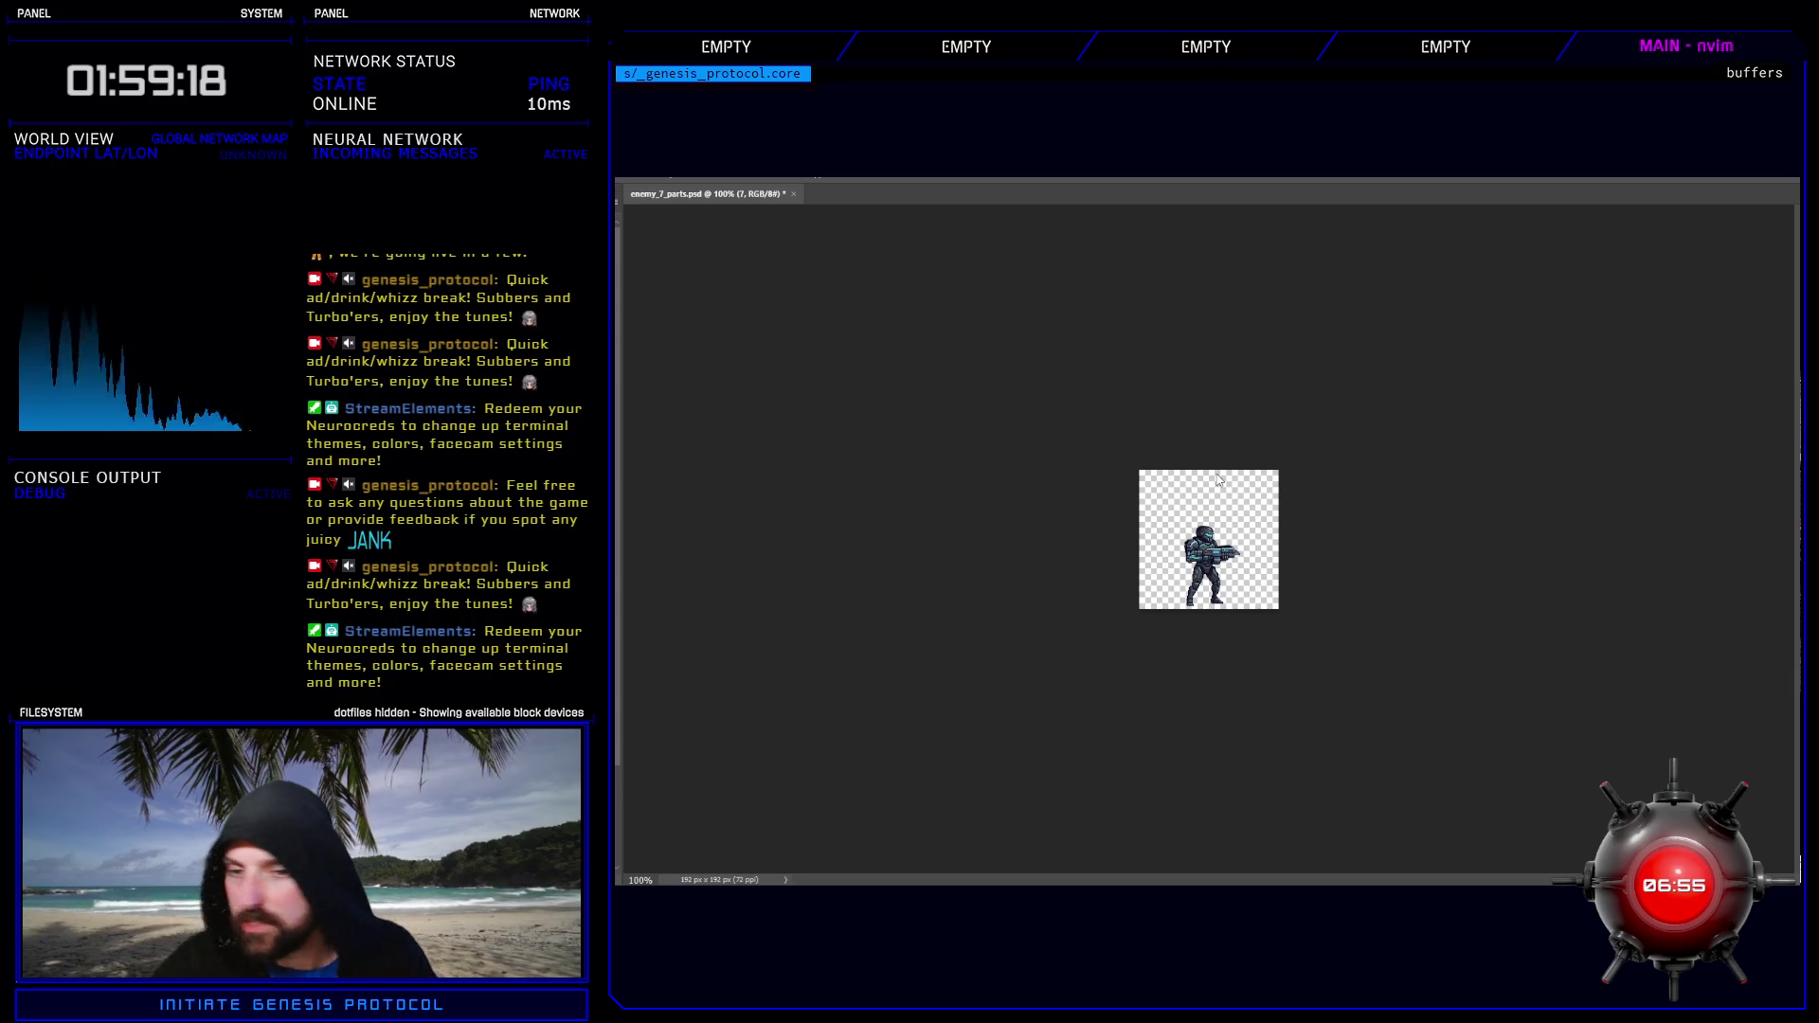
- Restore the wide sprite sheet, show the grid, and fill the lower row with five soldiers
{"action": "key", "text": "ctrl+z"}
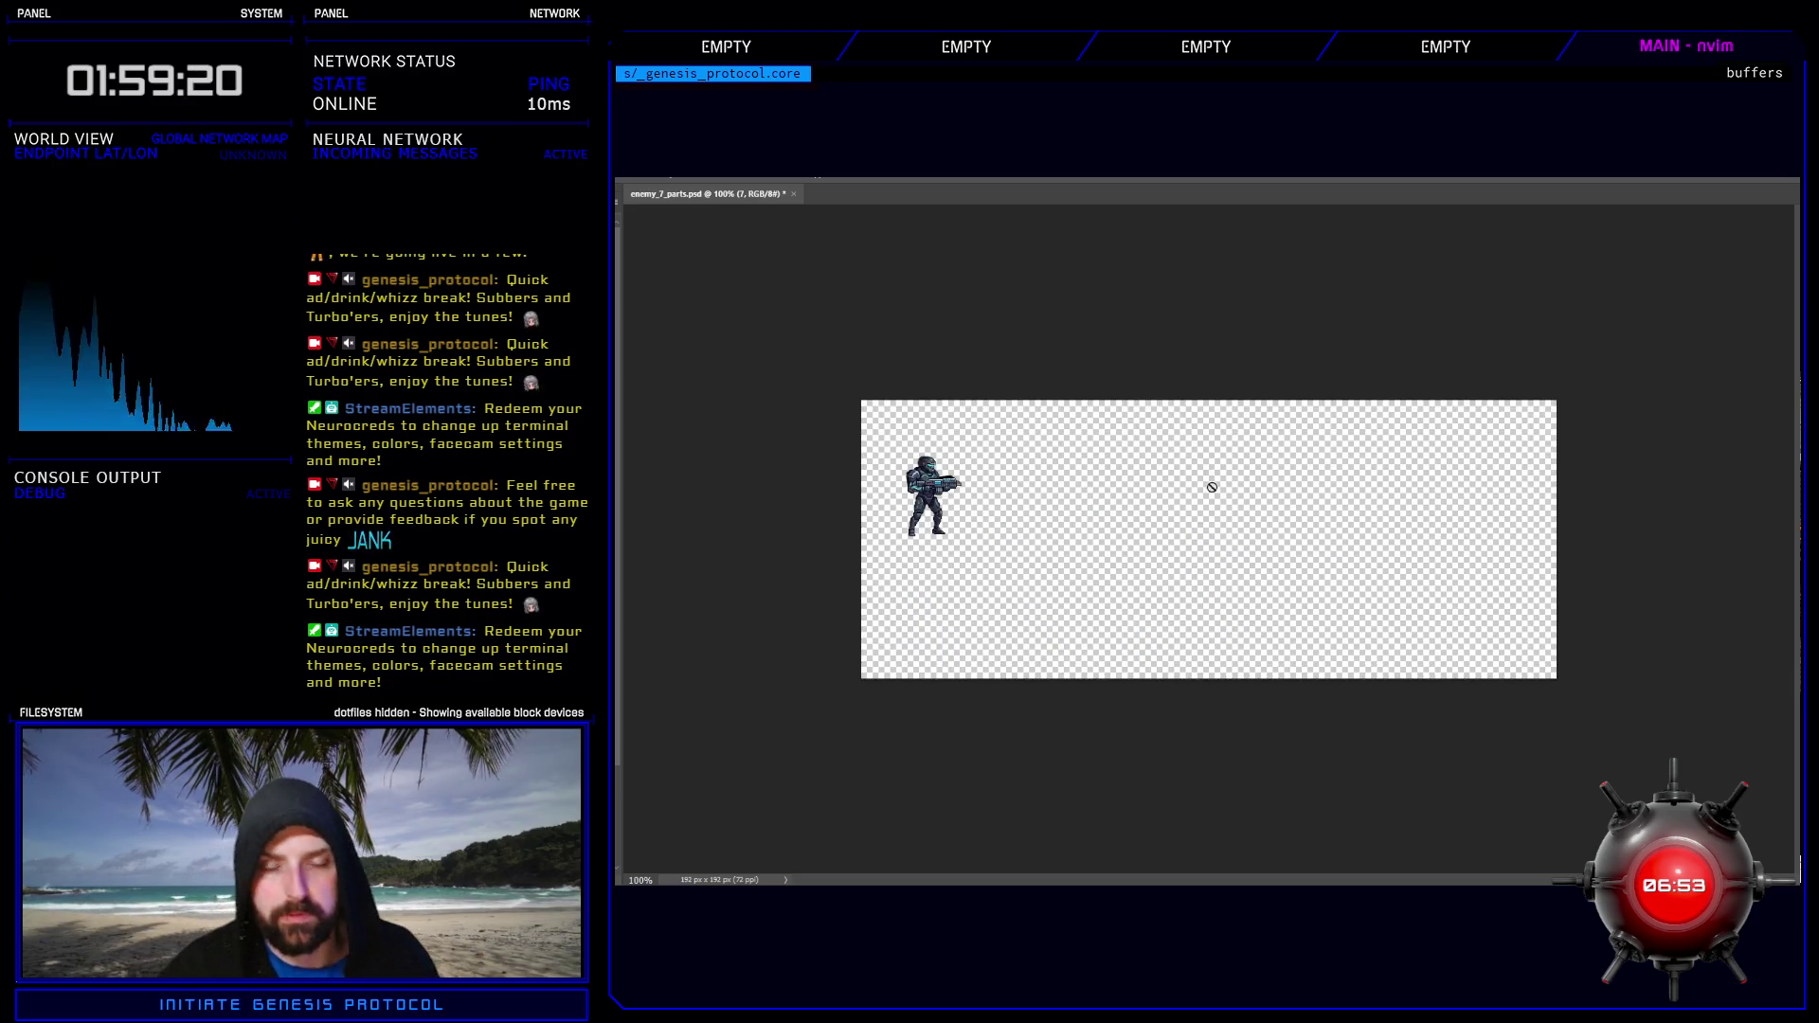
{"action": "key", "text": "ctrl+apostrophe"}
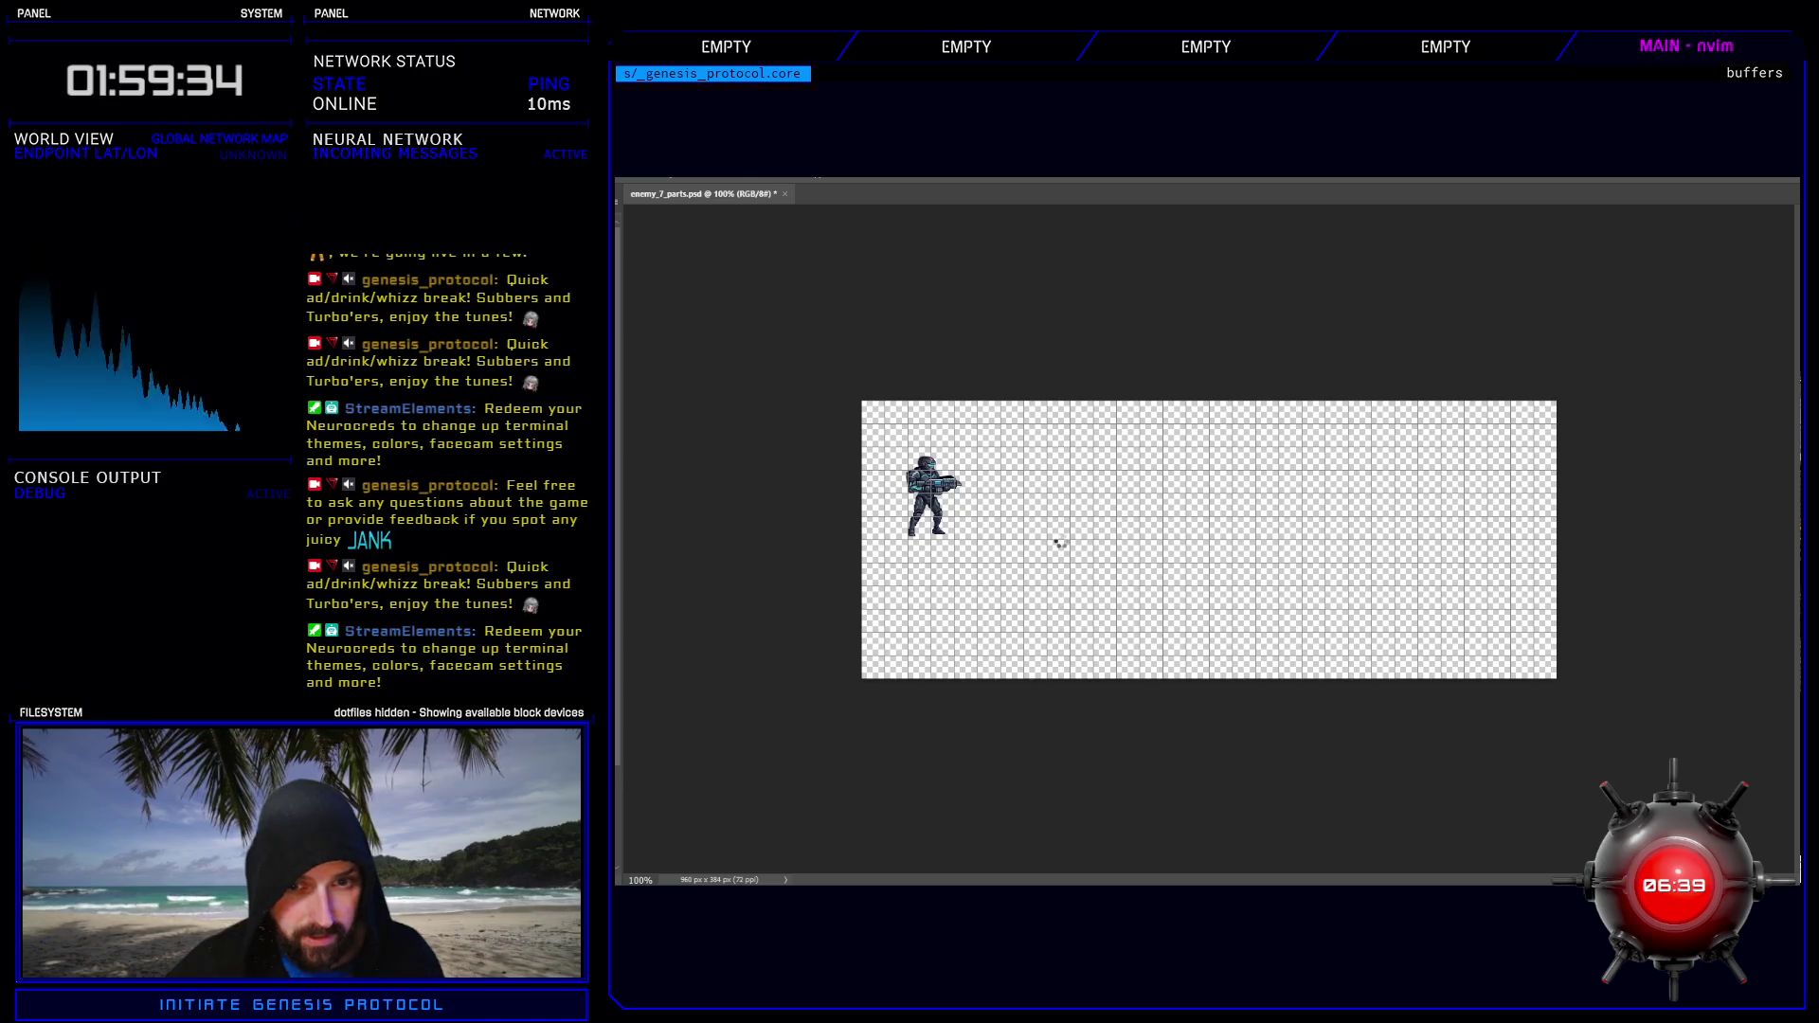
{"action": "key", "text": "ctrl+v"}
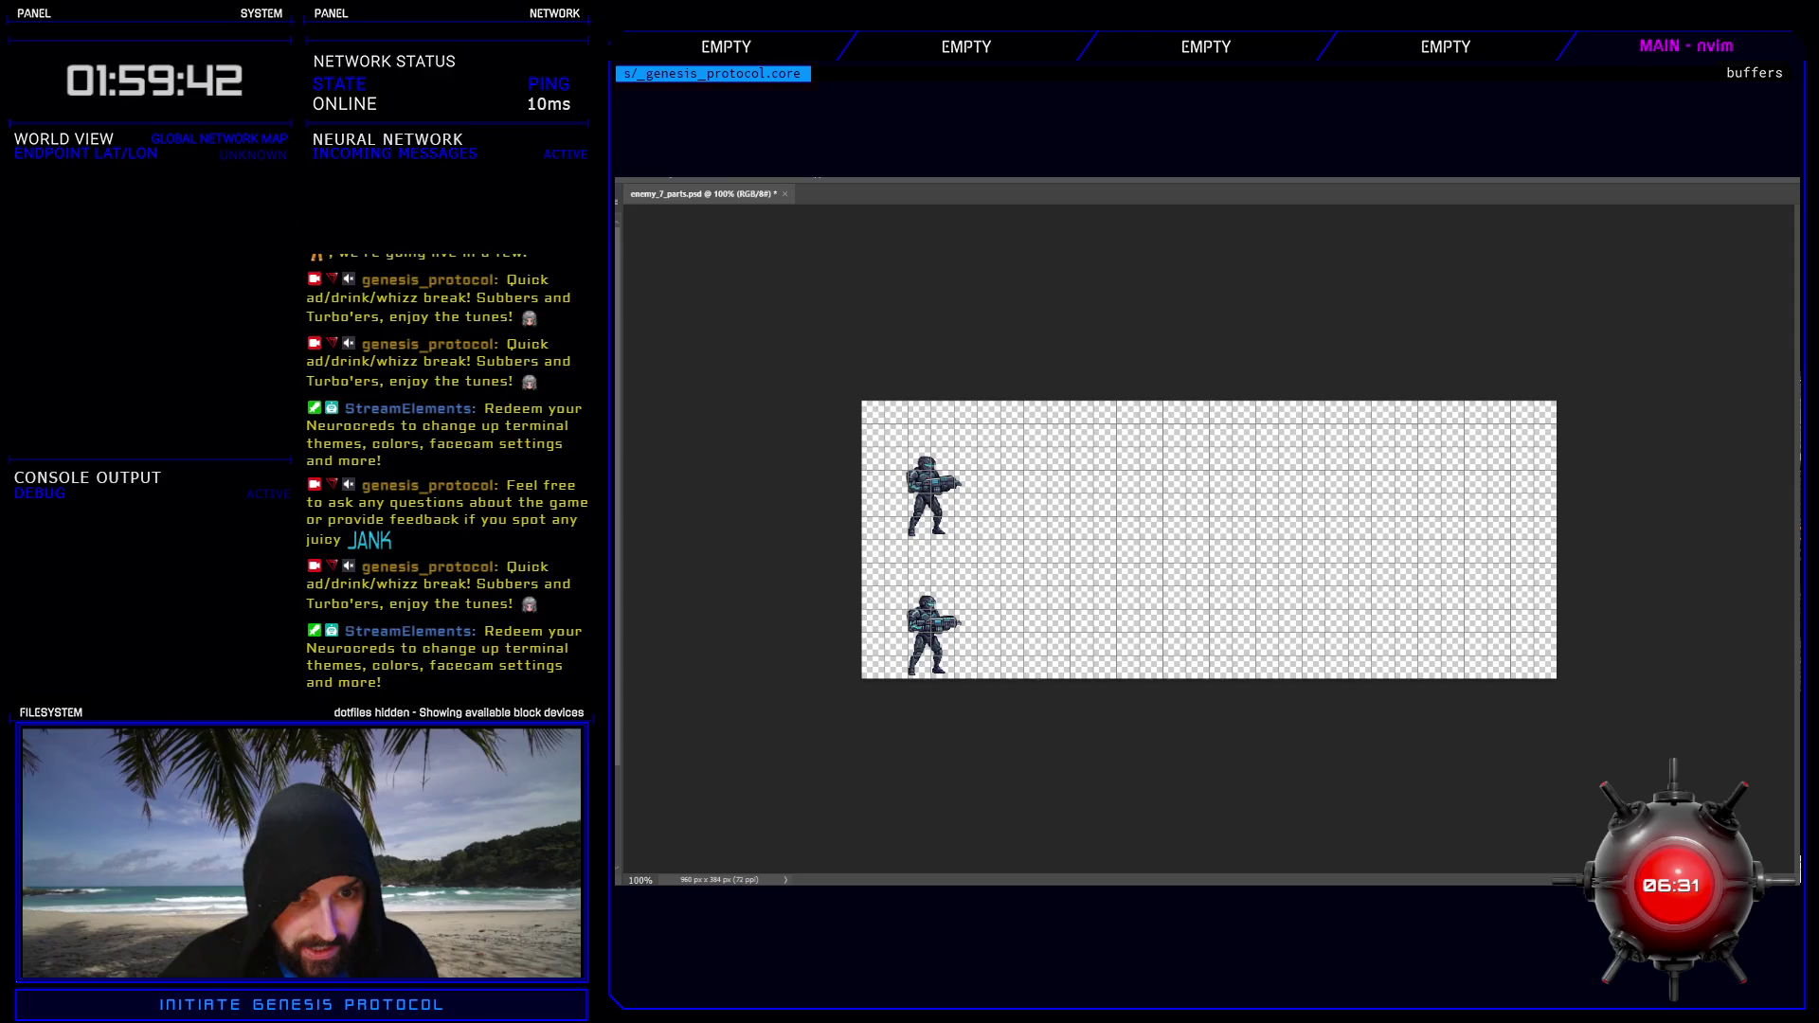
{"action": "key", "text": "ctrl+v"}
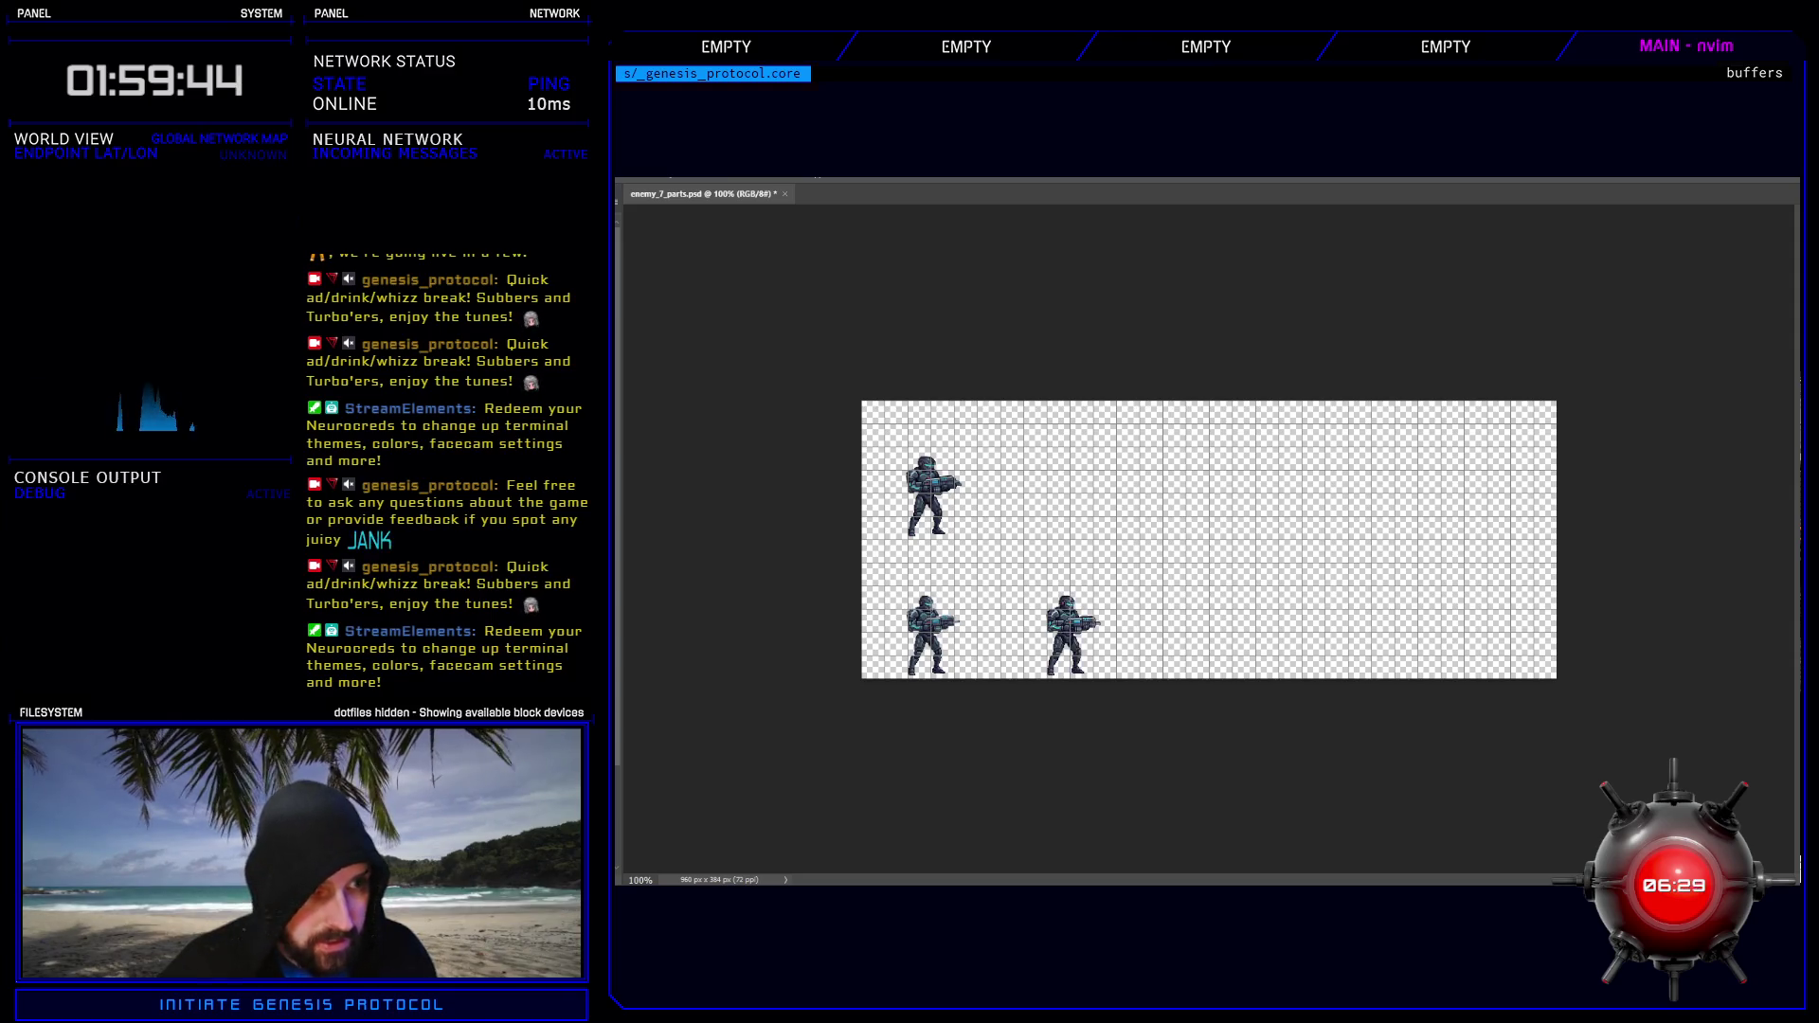
{"action": "key", "text": "ctrl+v"}
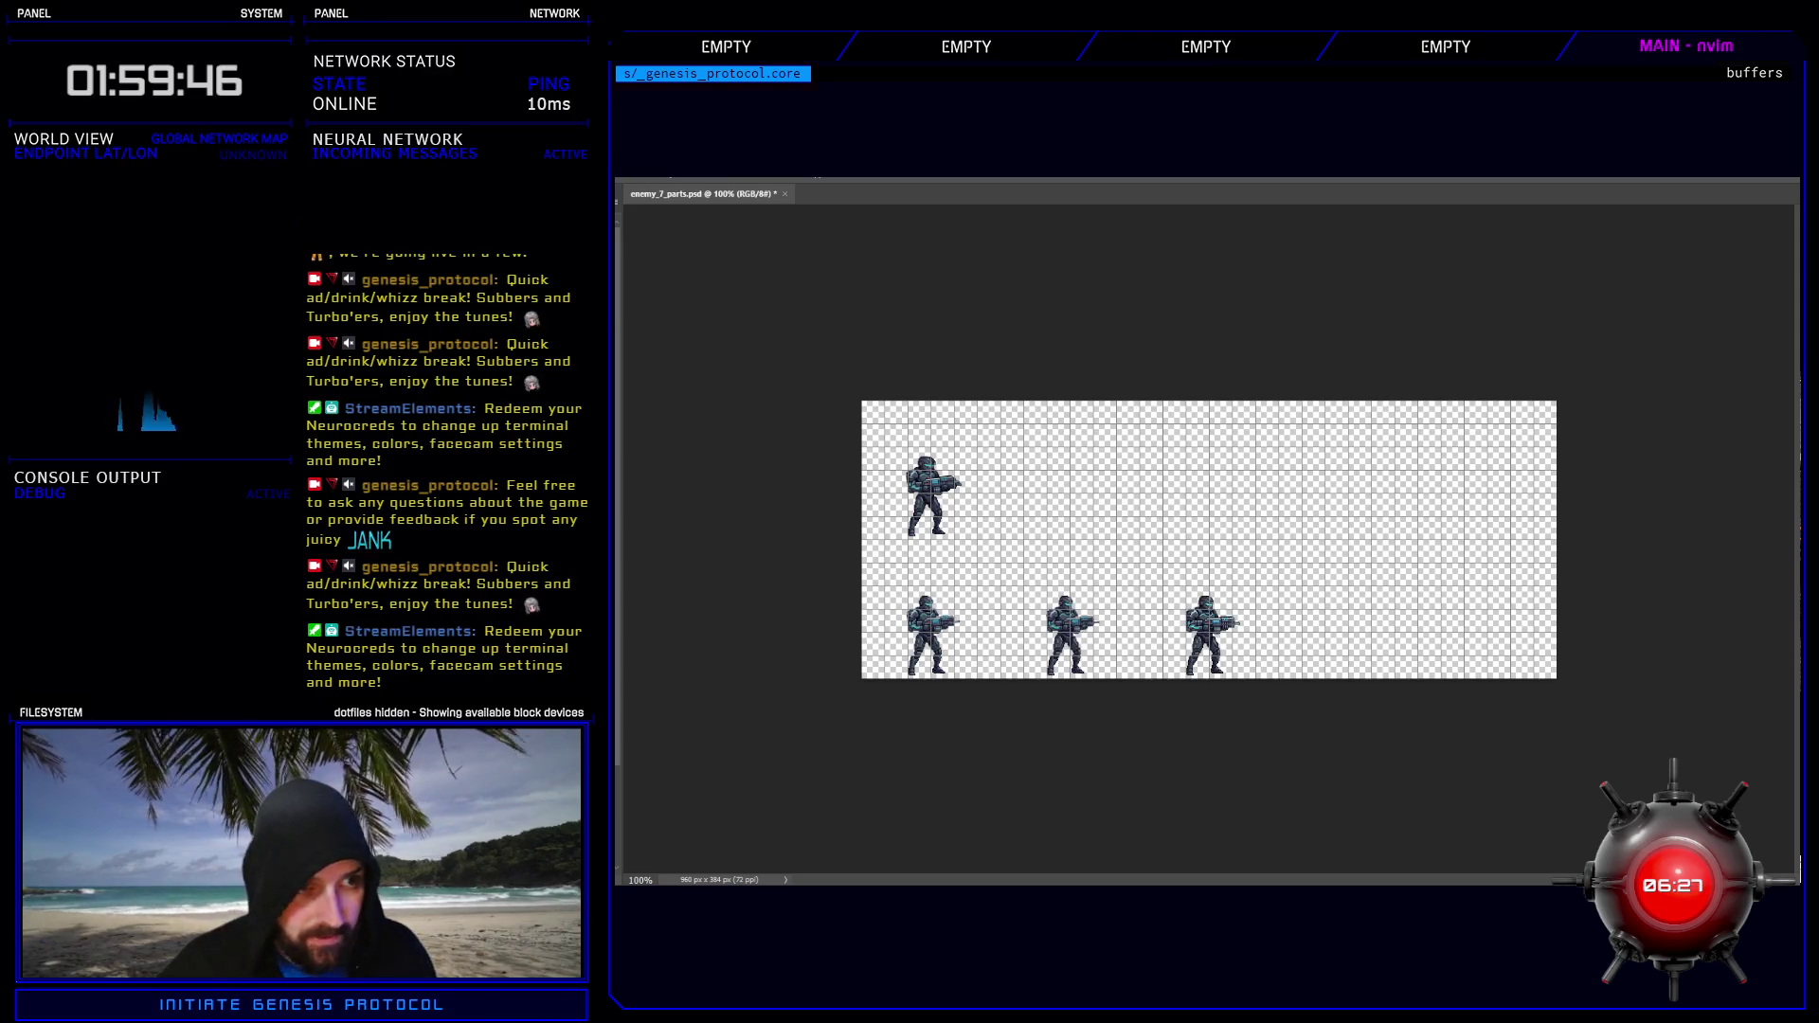
{"action": "key", "text": "ctrl+v"}
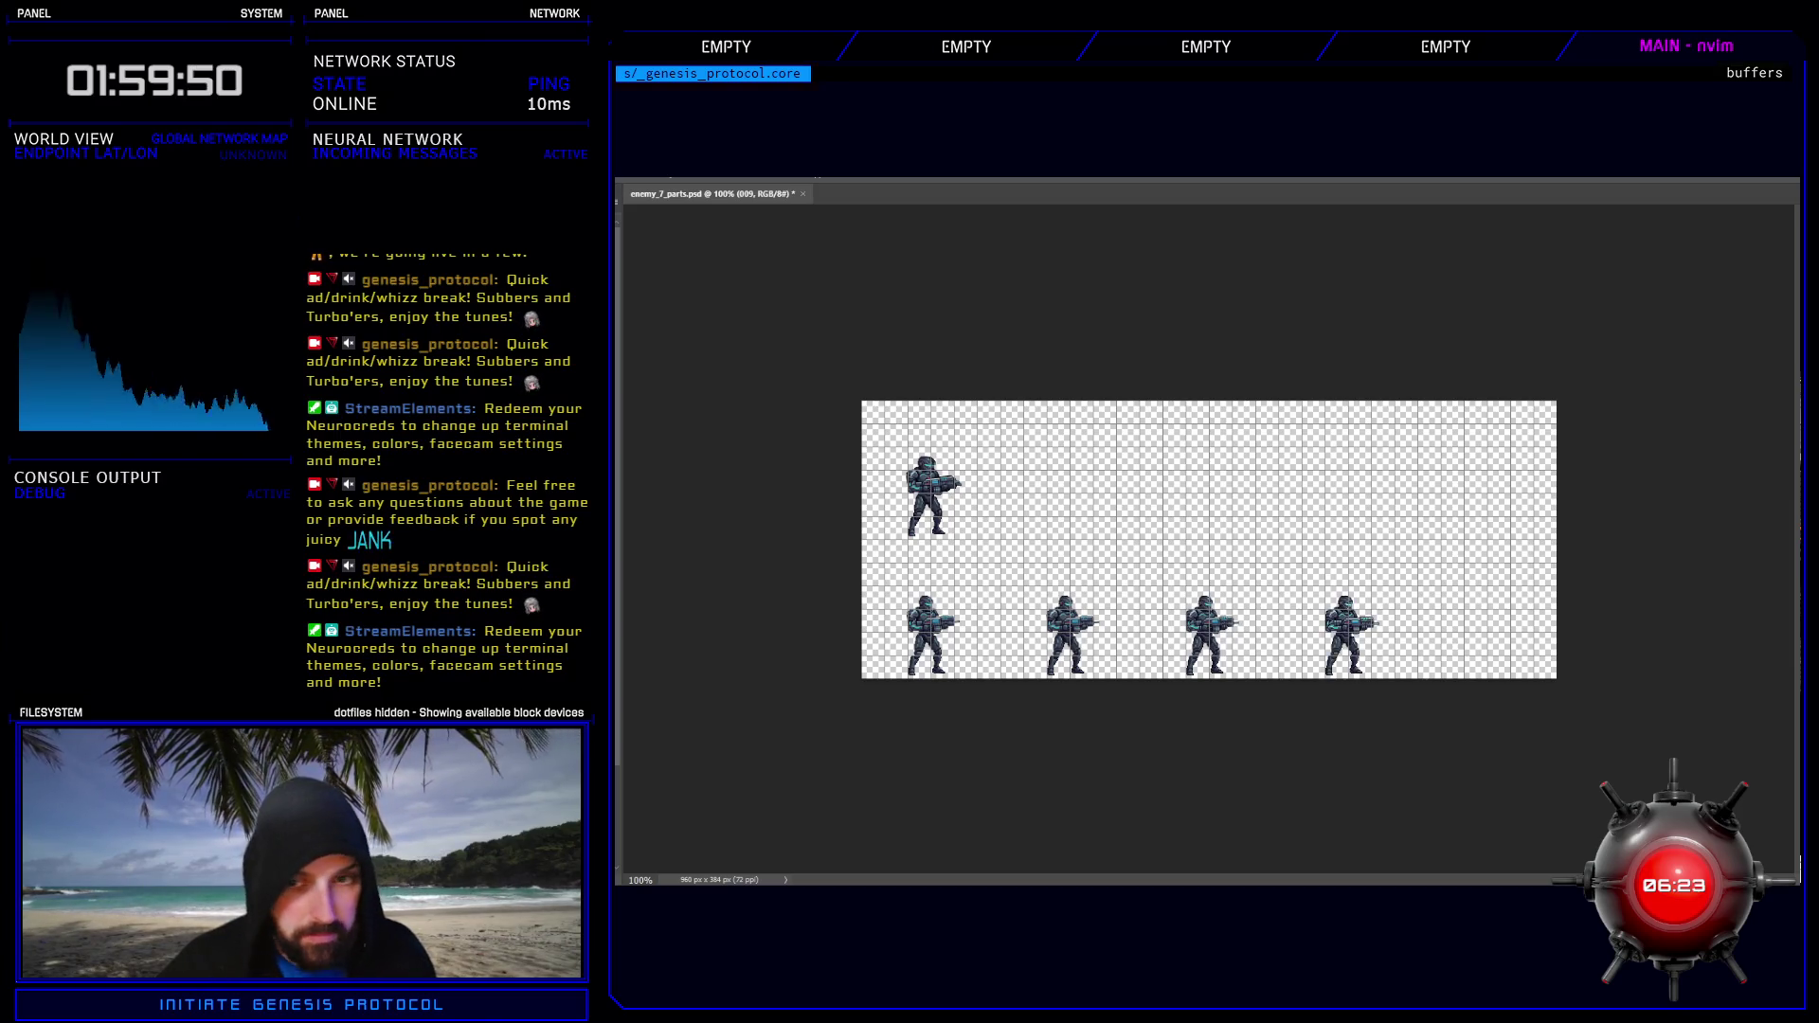
{"action": "key", "text": "ctrl+v"}
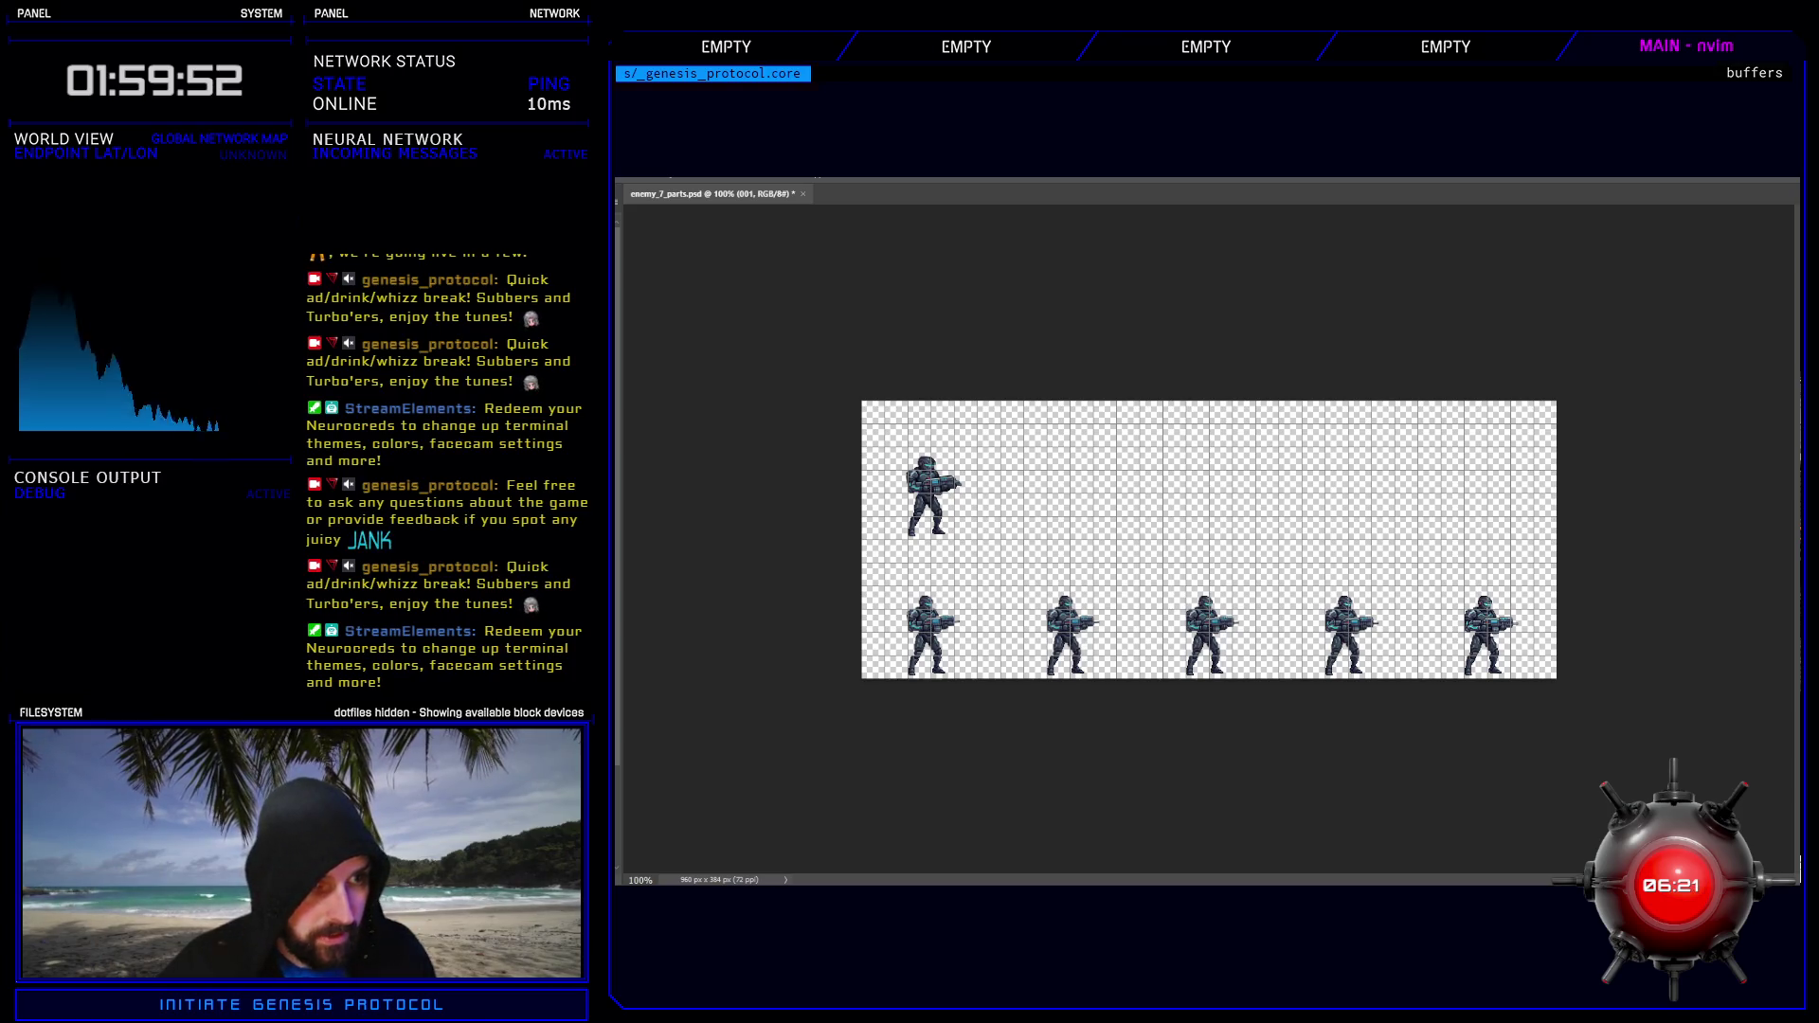
- Copy the soldier across the upper row to complete its five cells
{"action": "key", "text": "ctrl+alt+a"}
{"action": "key", "text": "ctrl+v"}
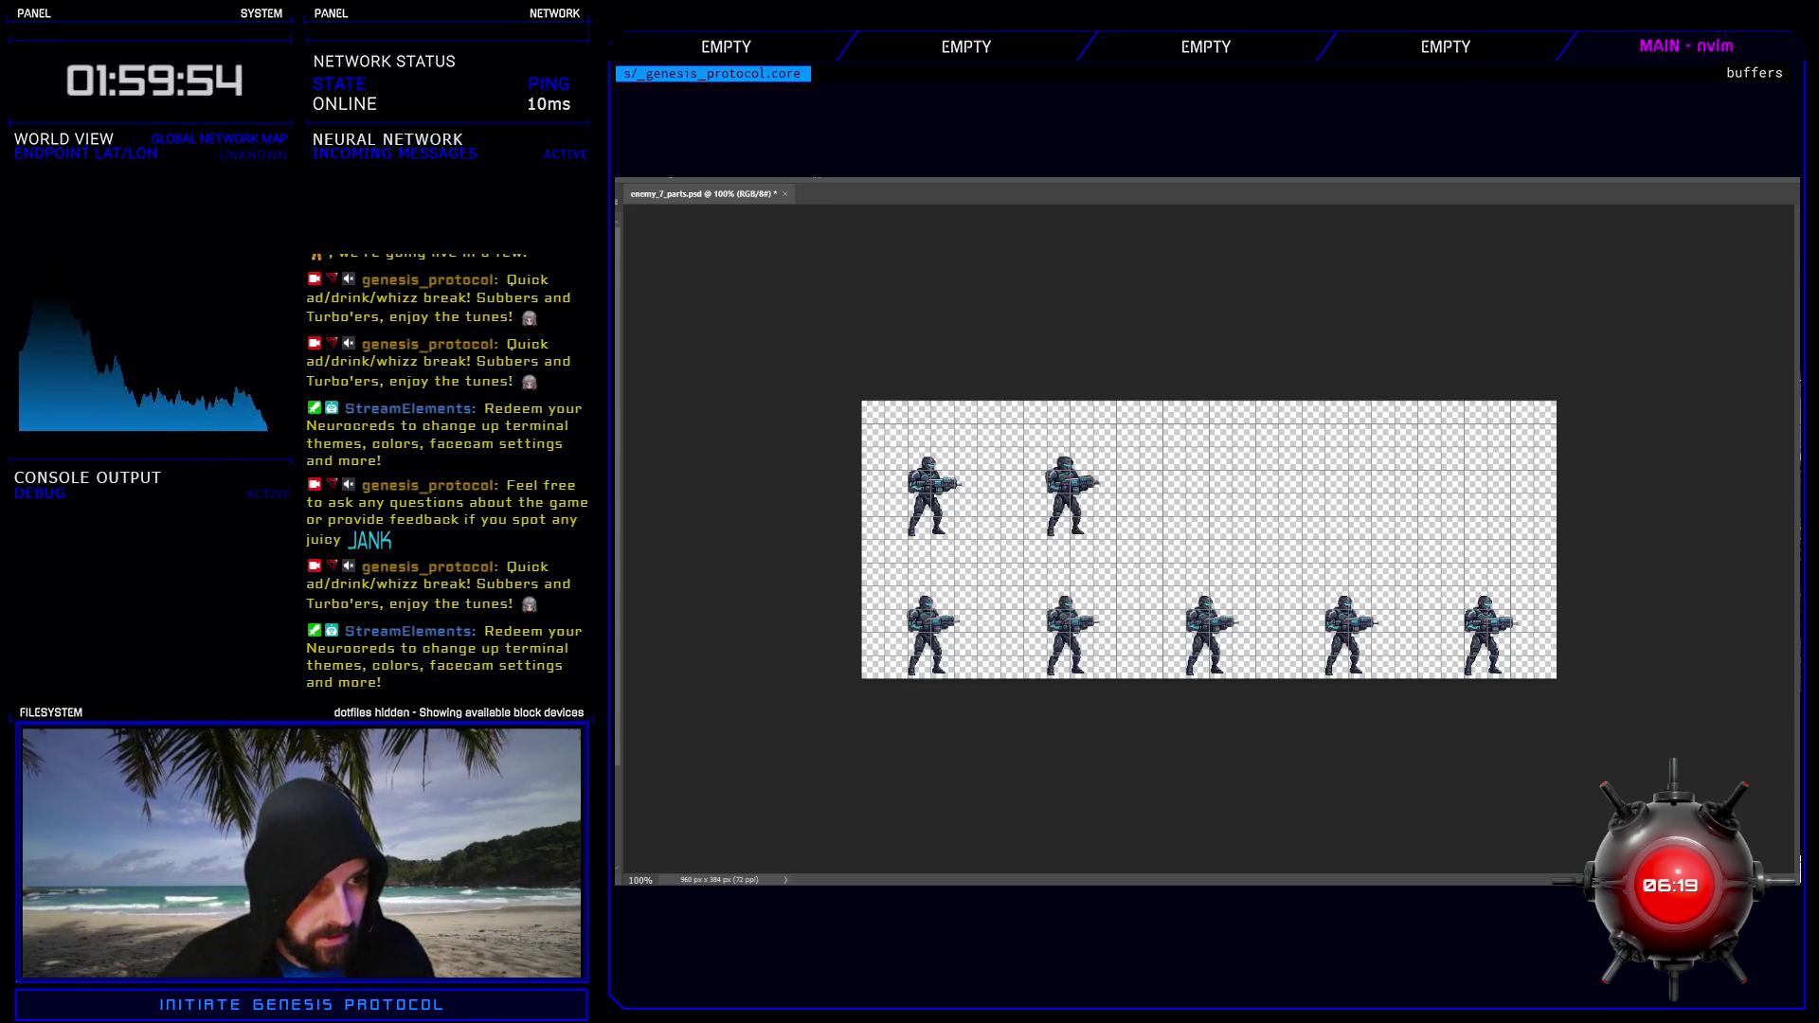
{"action": "key", "text": "ctrl+v"}
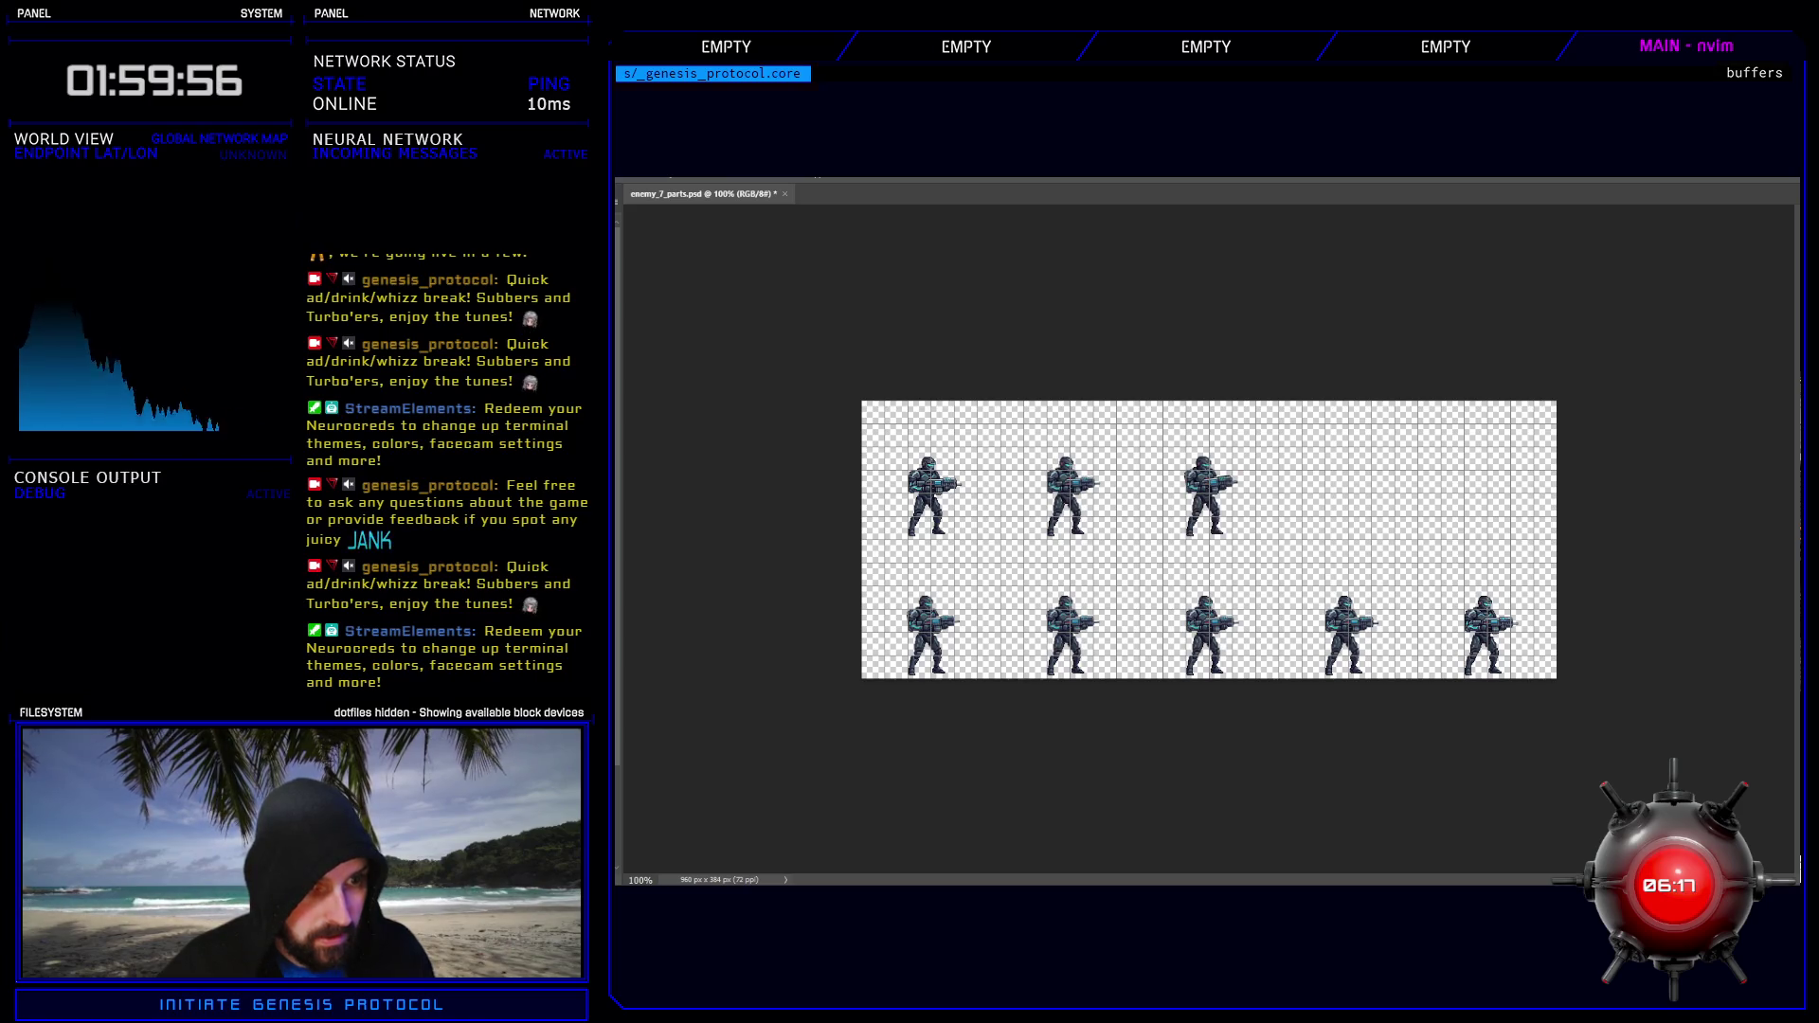
{"action": "key", "text": "ctrl+v"}
{"action": "key", "text": "ctrl+v"}
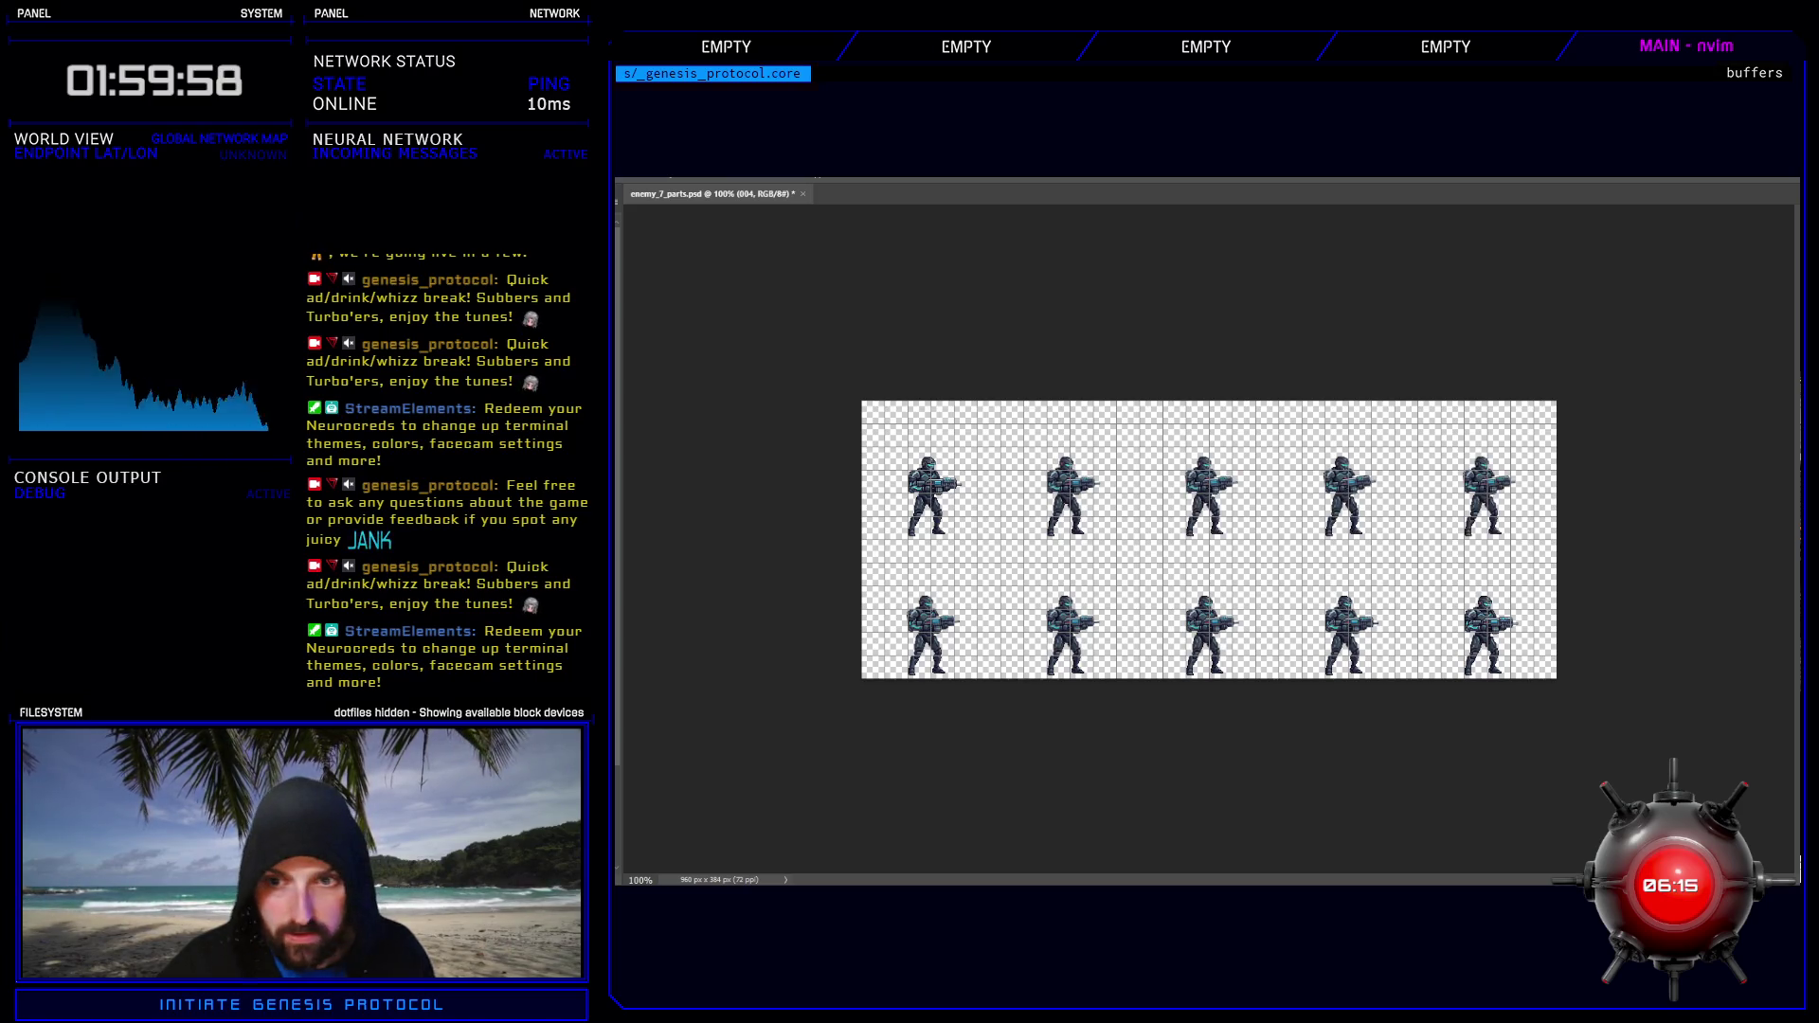
{"action": "key", "text": "ctrl+e"}
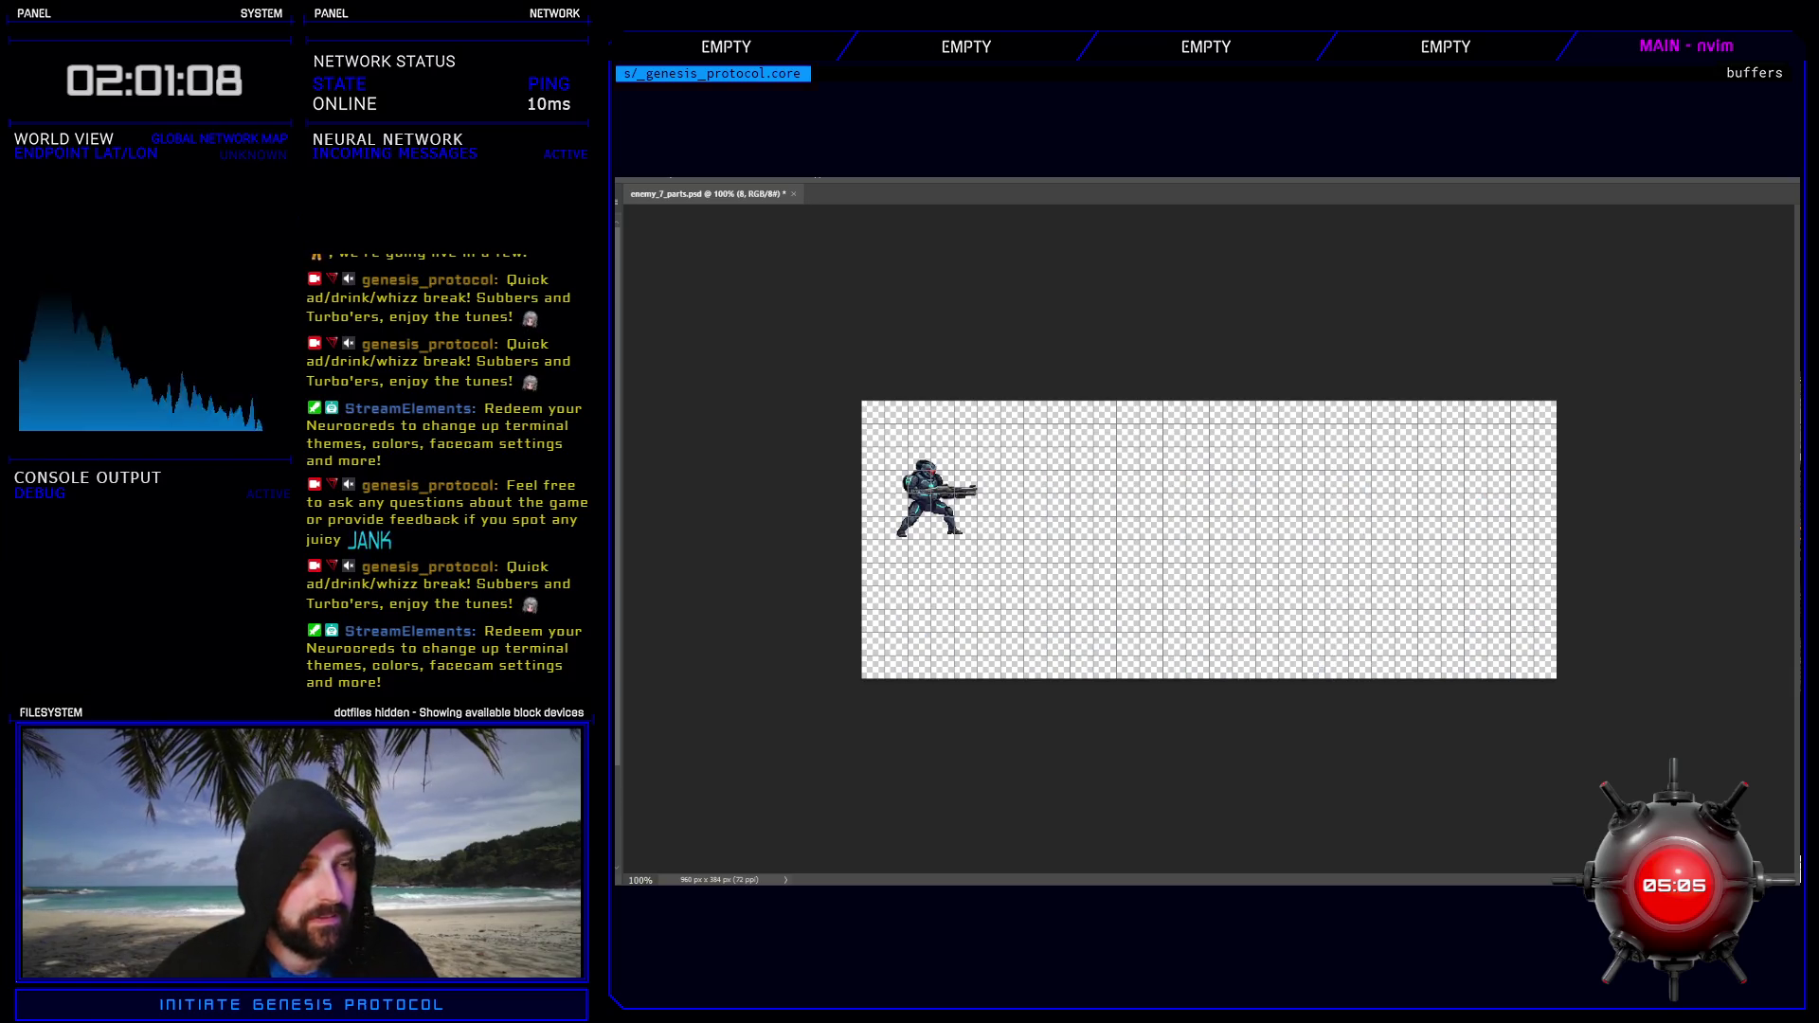
- Try dragging soldier copies into the lower row, then undo those stray copies
{"action": "key", "text": "ctrl+z"}
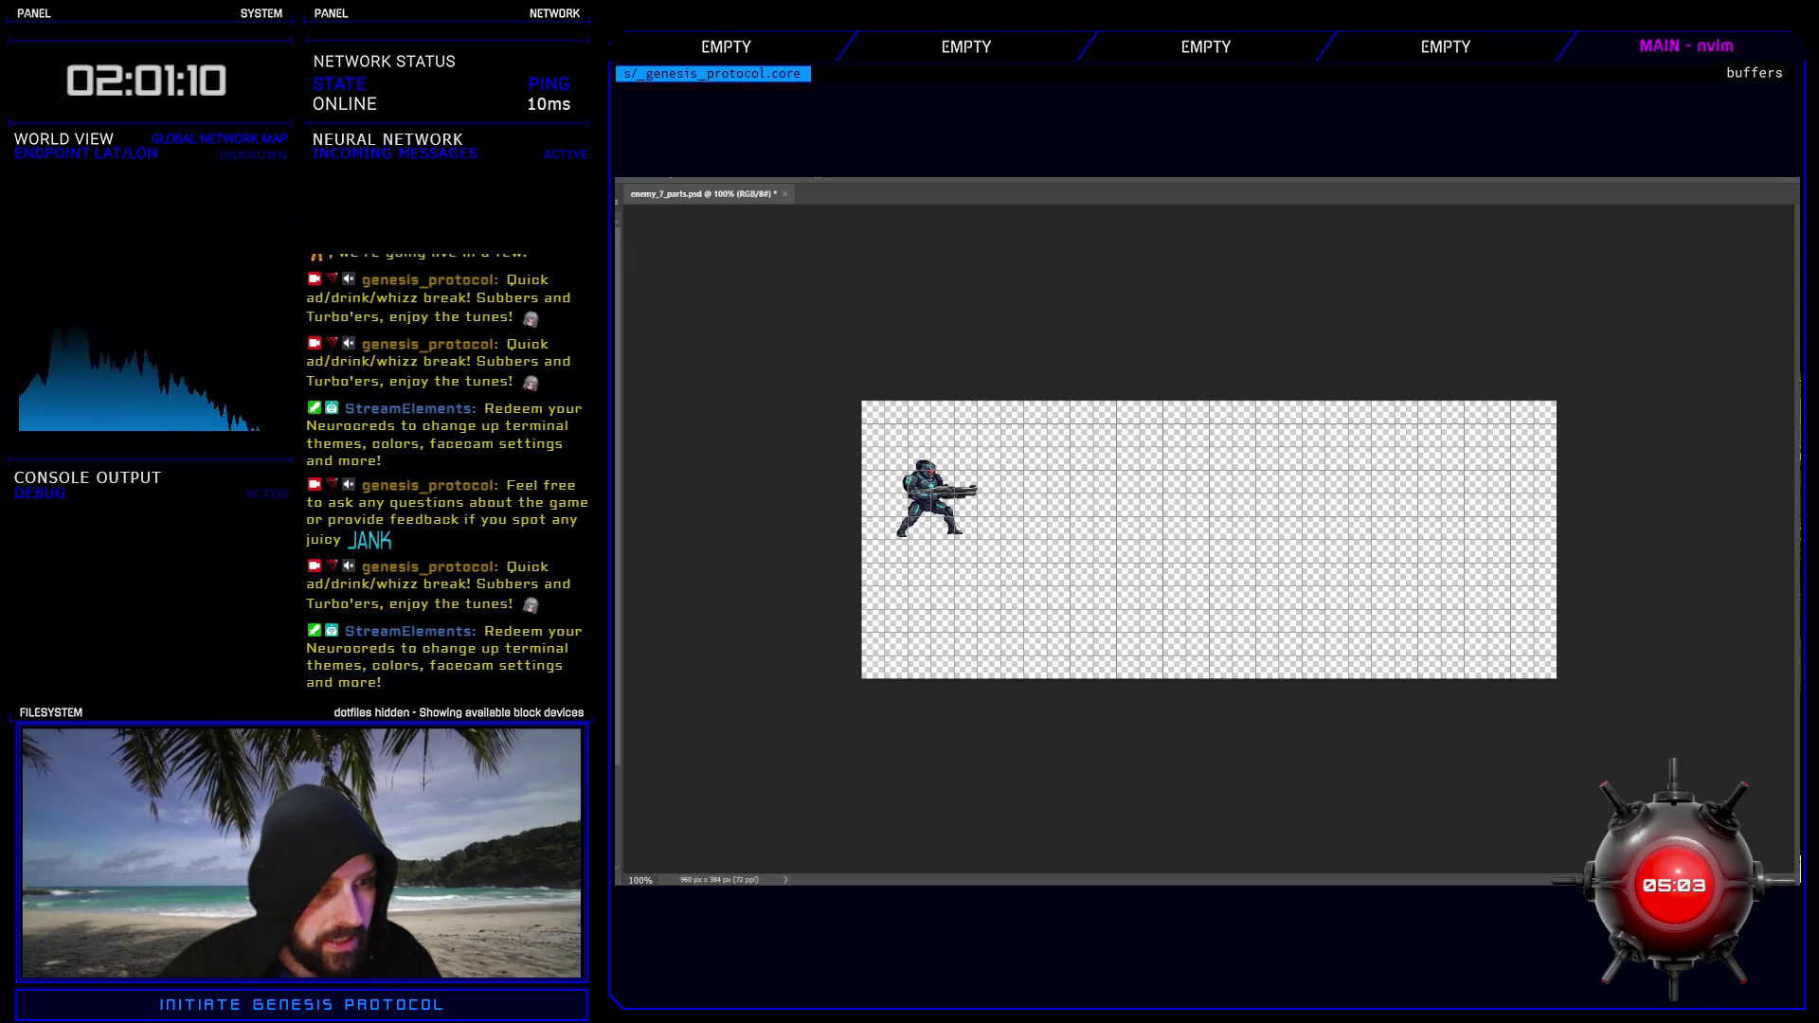
{"action": "key", "text": "ctrl+v"}
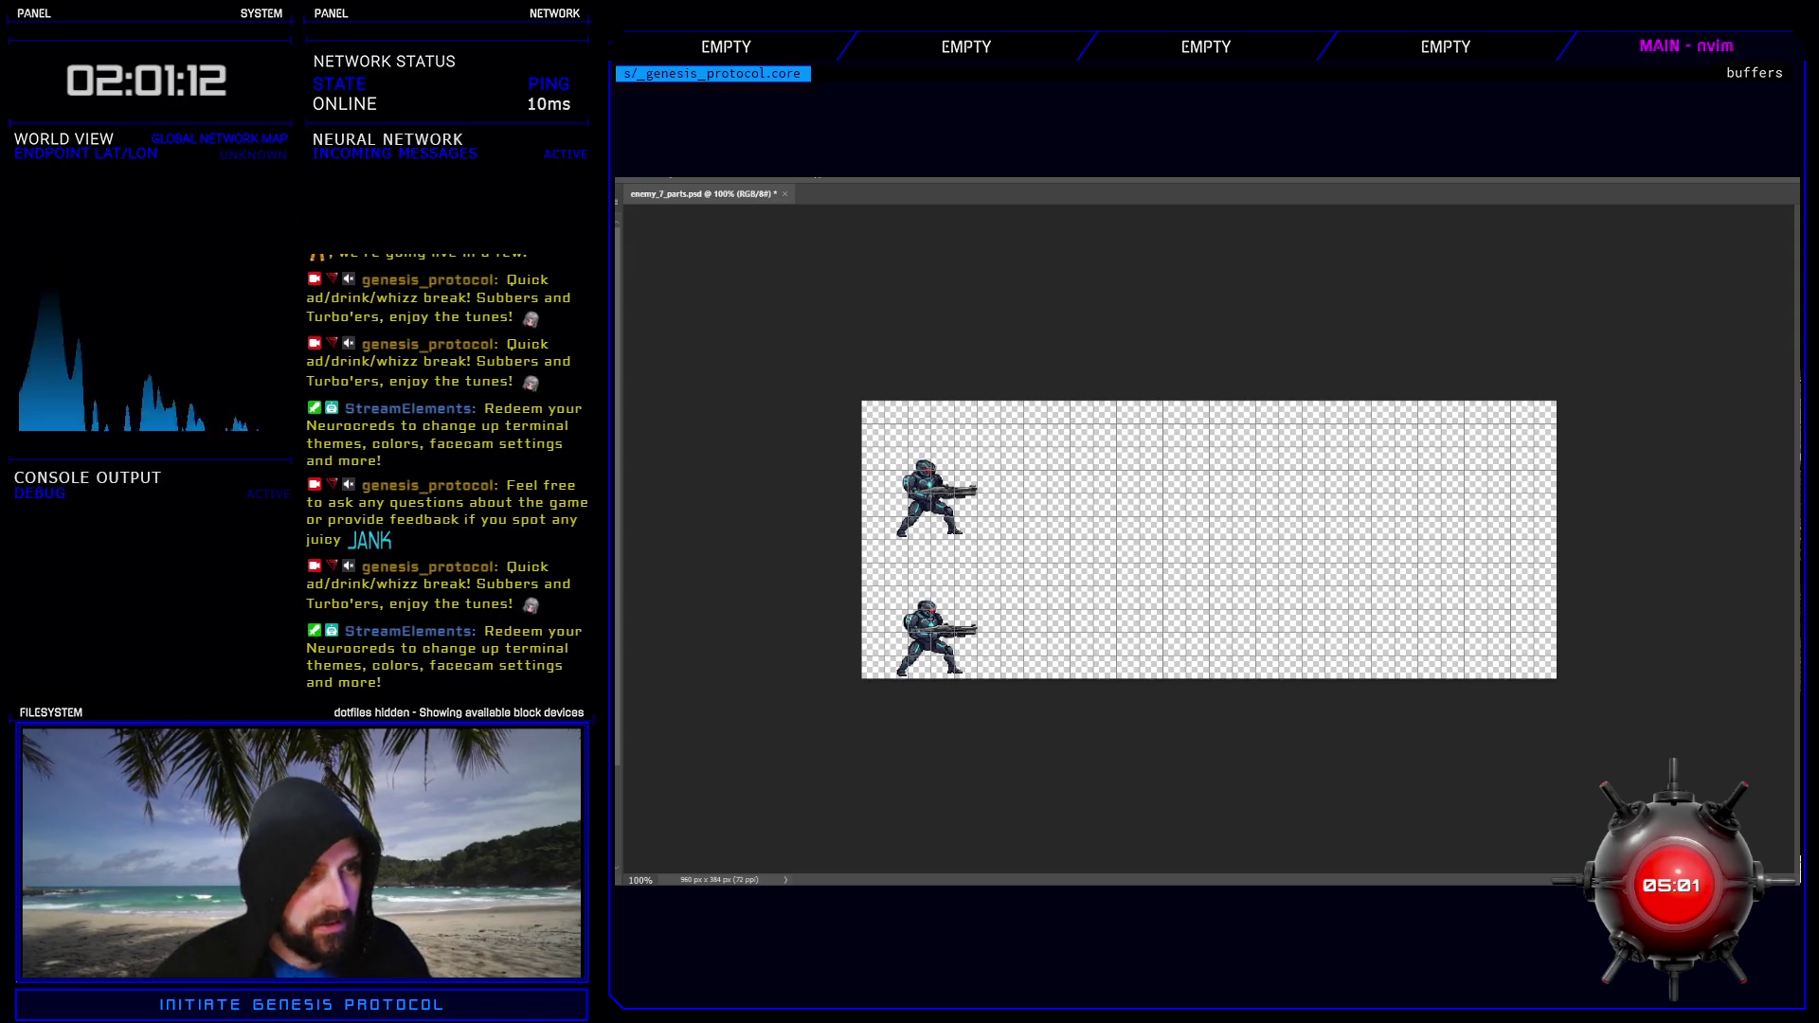
{"action": "left_click_drag", "start_coordinate": [933, 639], "coordinate": [1073, 640]}
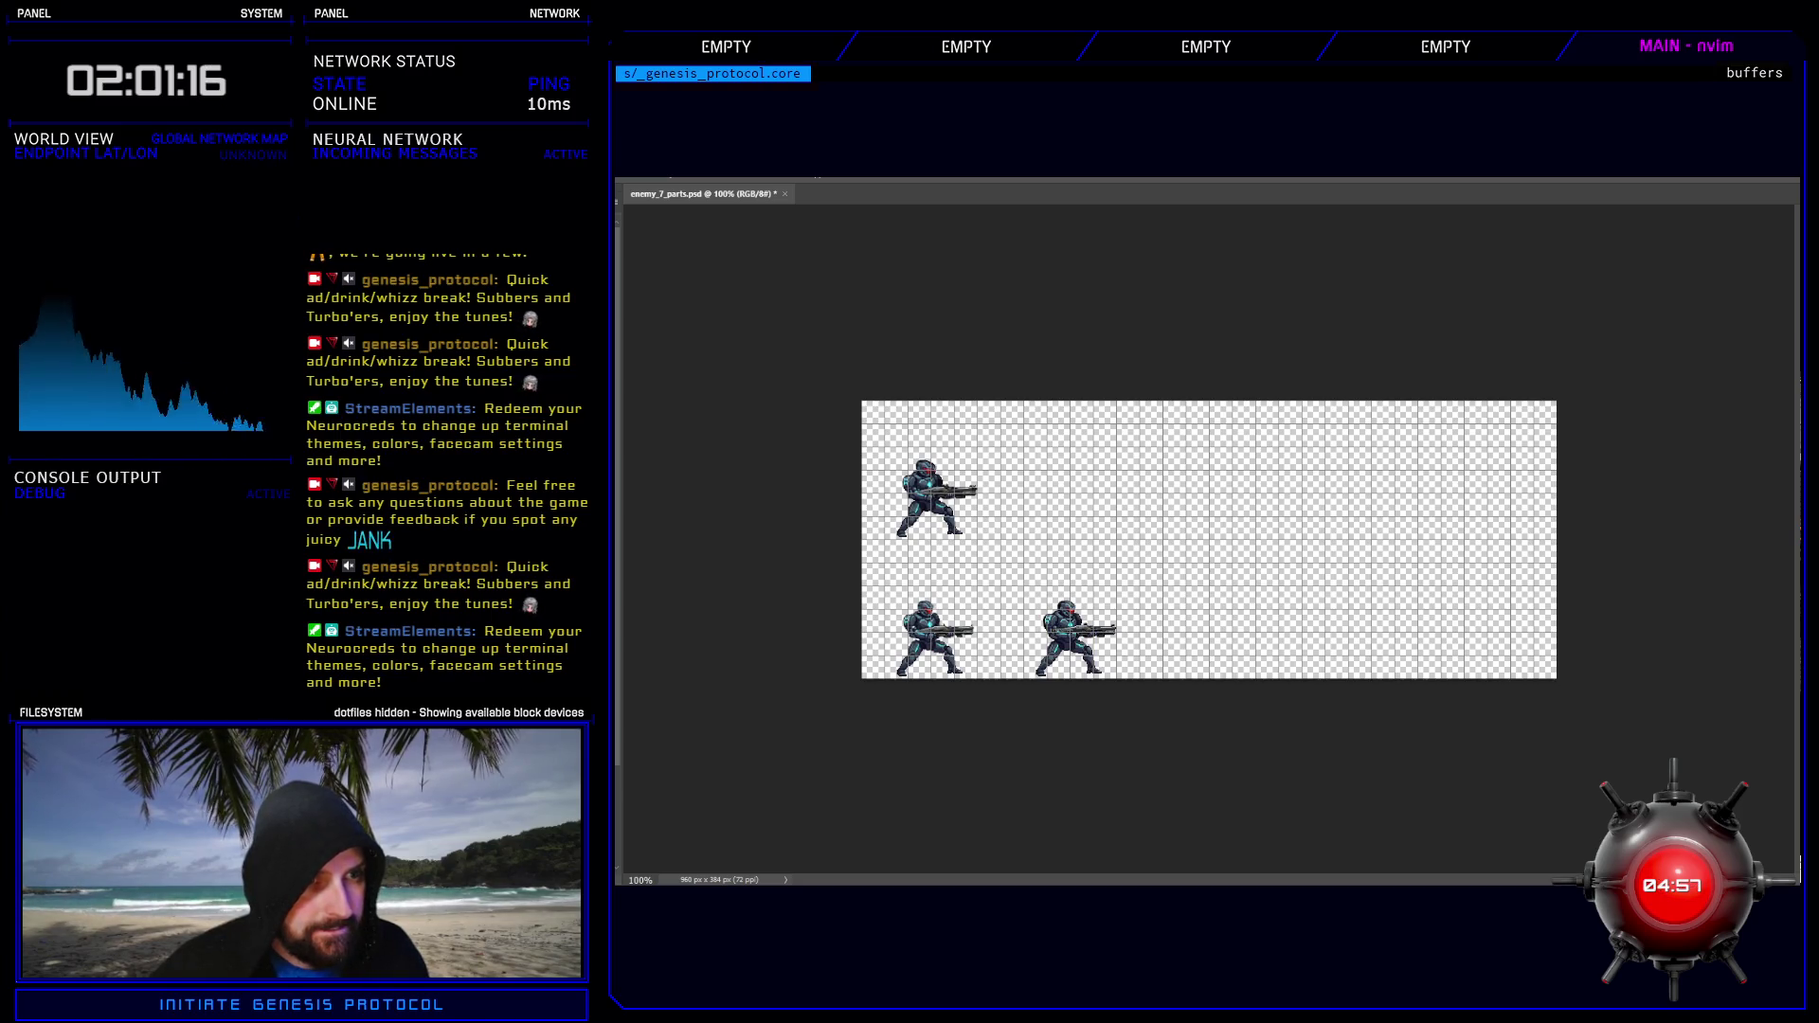
{"action": "left_click_drag", "start_coordinate": [1076, 639], "coordinate": [1494, 639]}
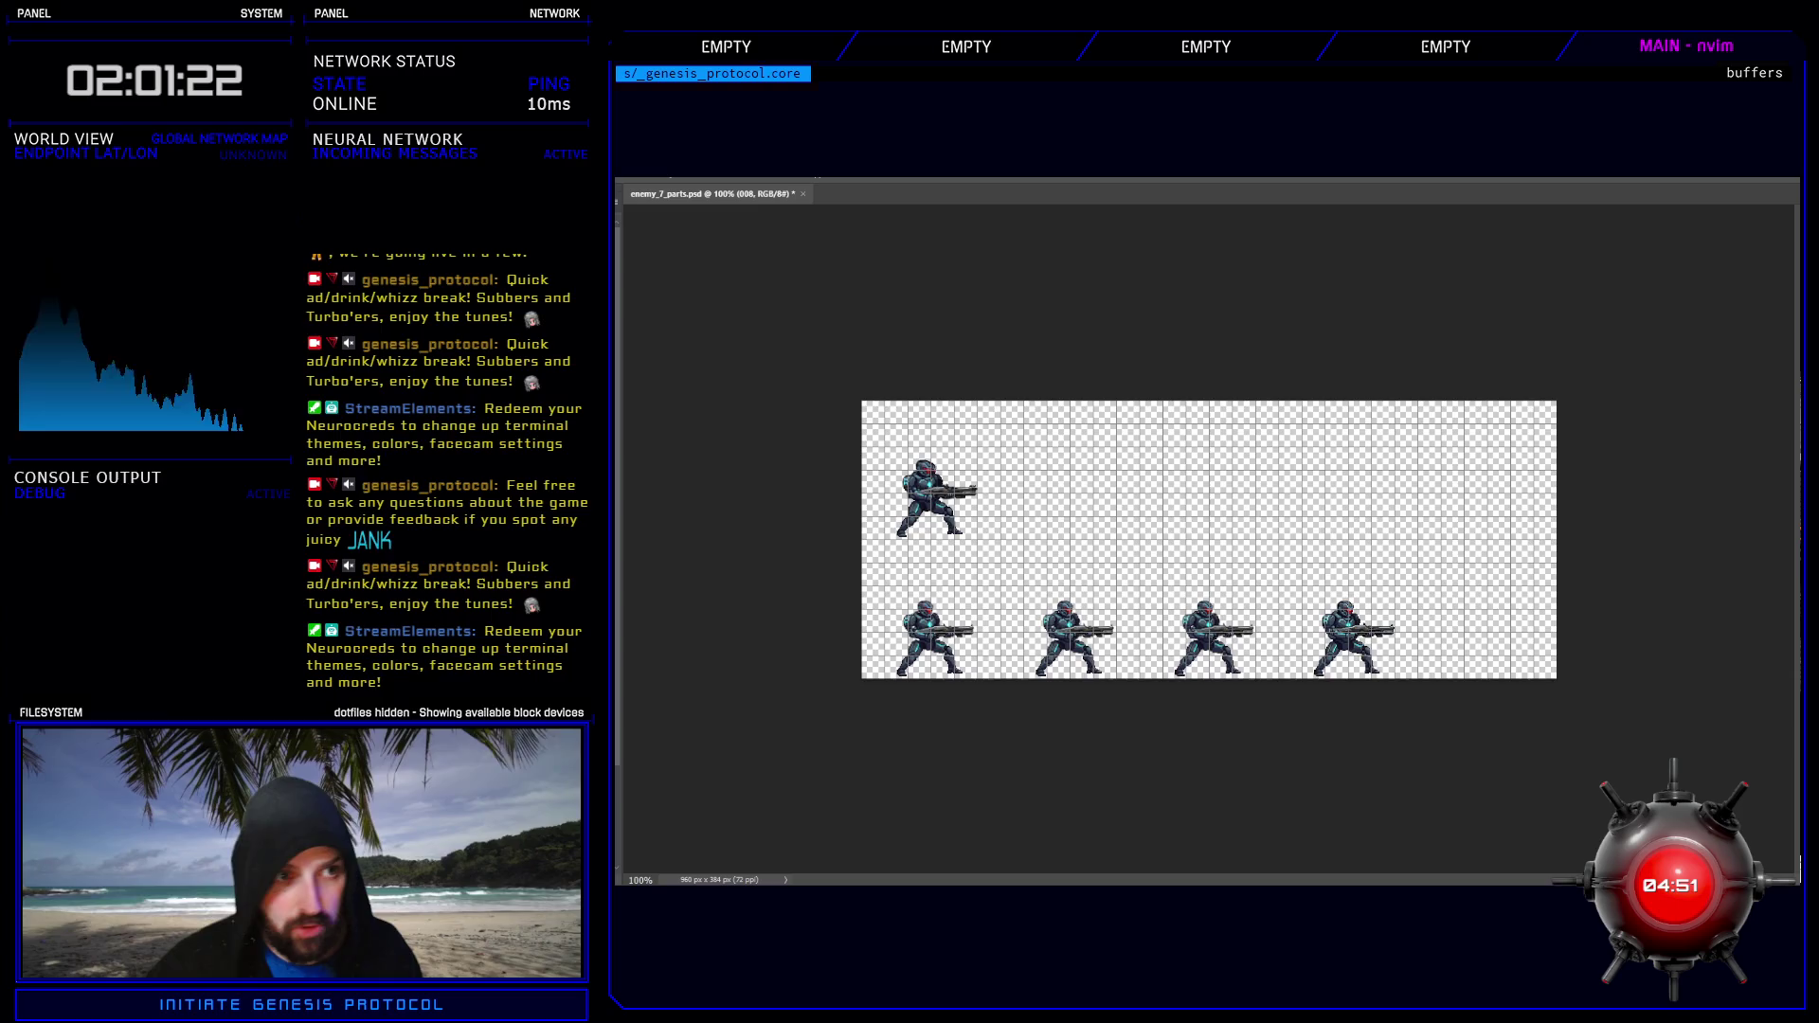
{"action": "key", "text": "ctrl+z"}
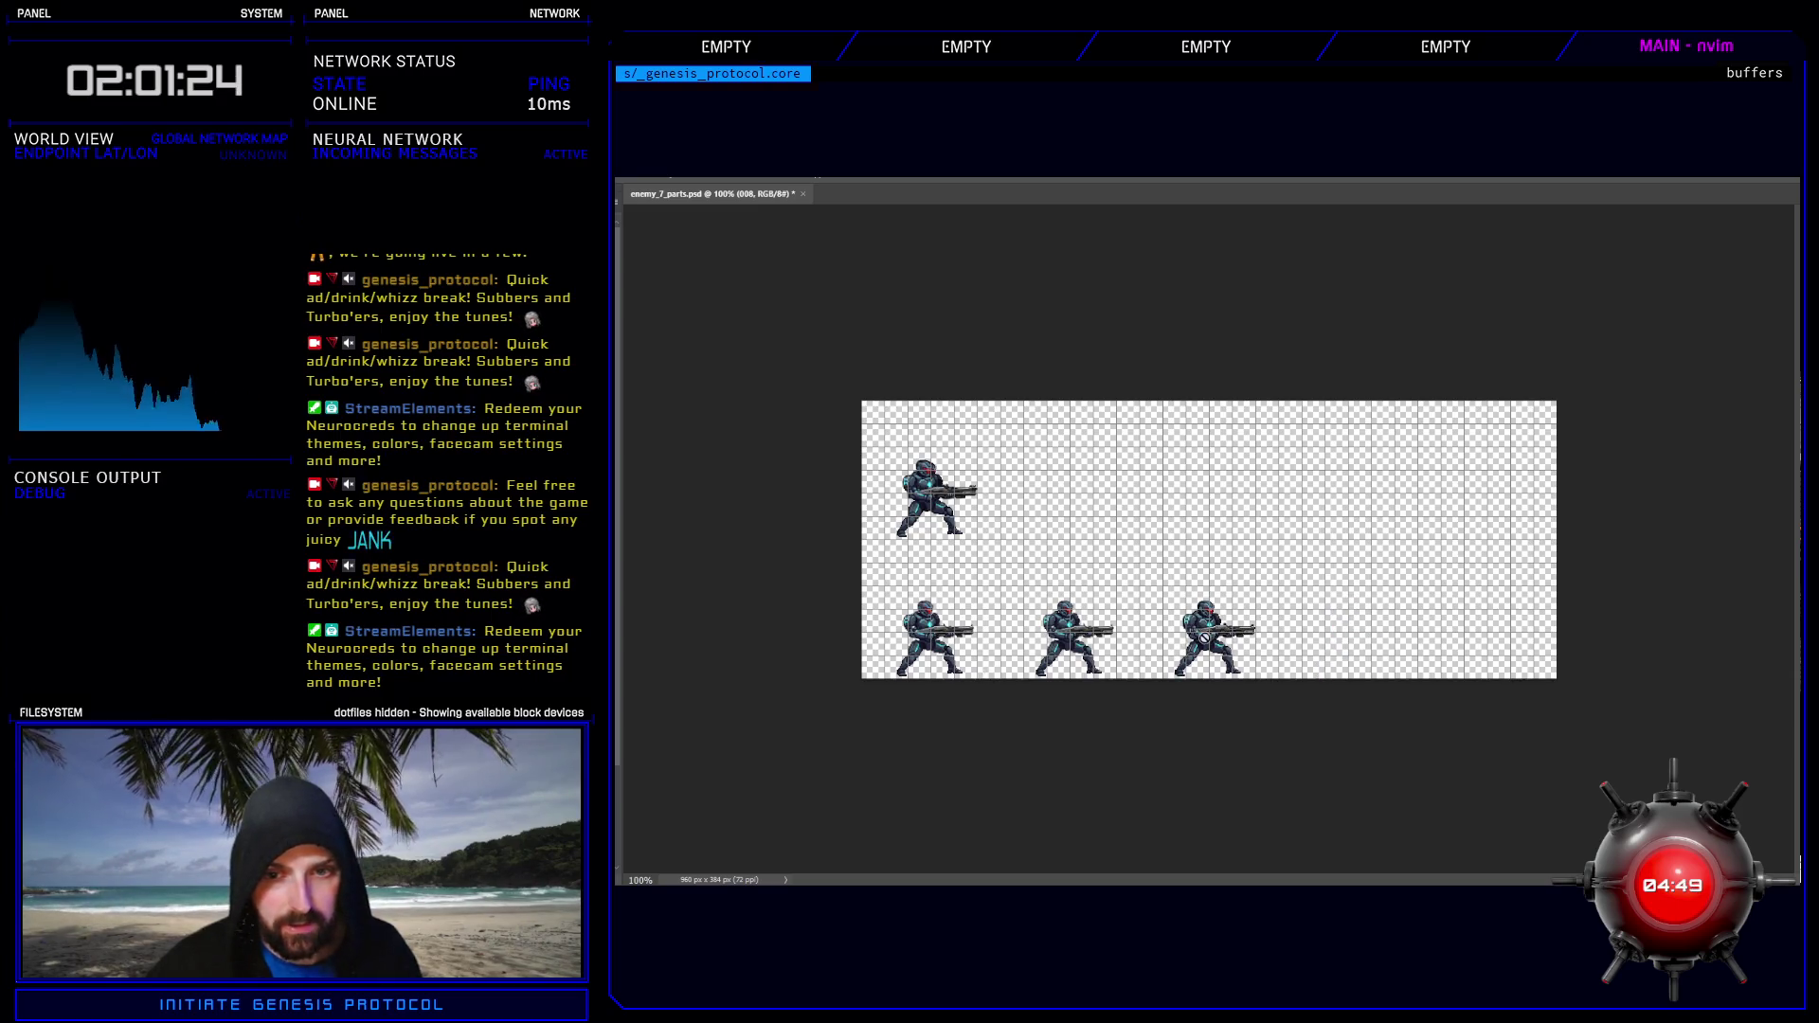
{"action": "key", "text": "ctrl+z"}
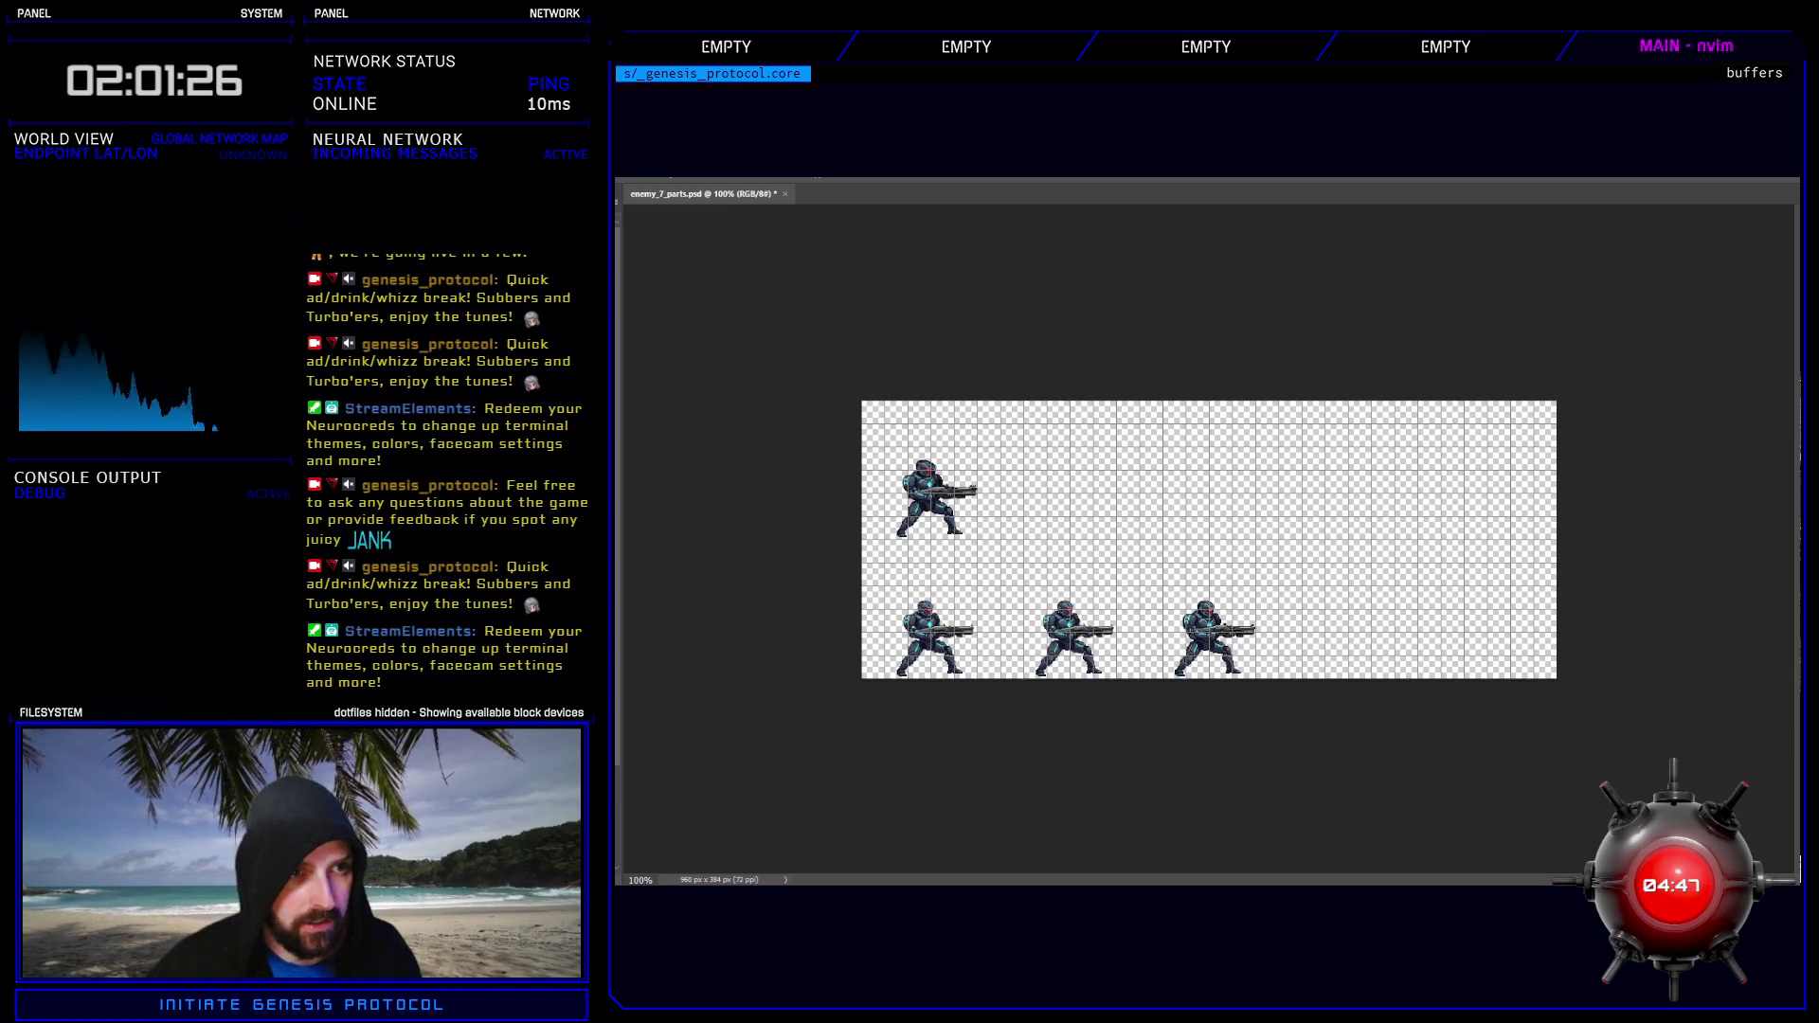
{"action": "key", "text": "ctrl+shift+z"}
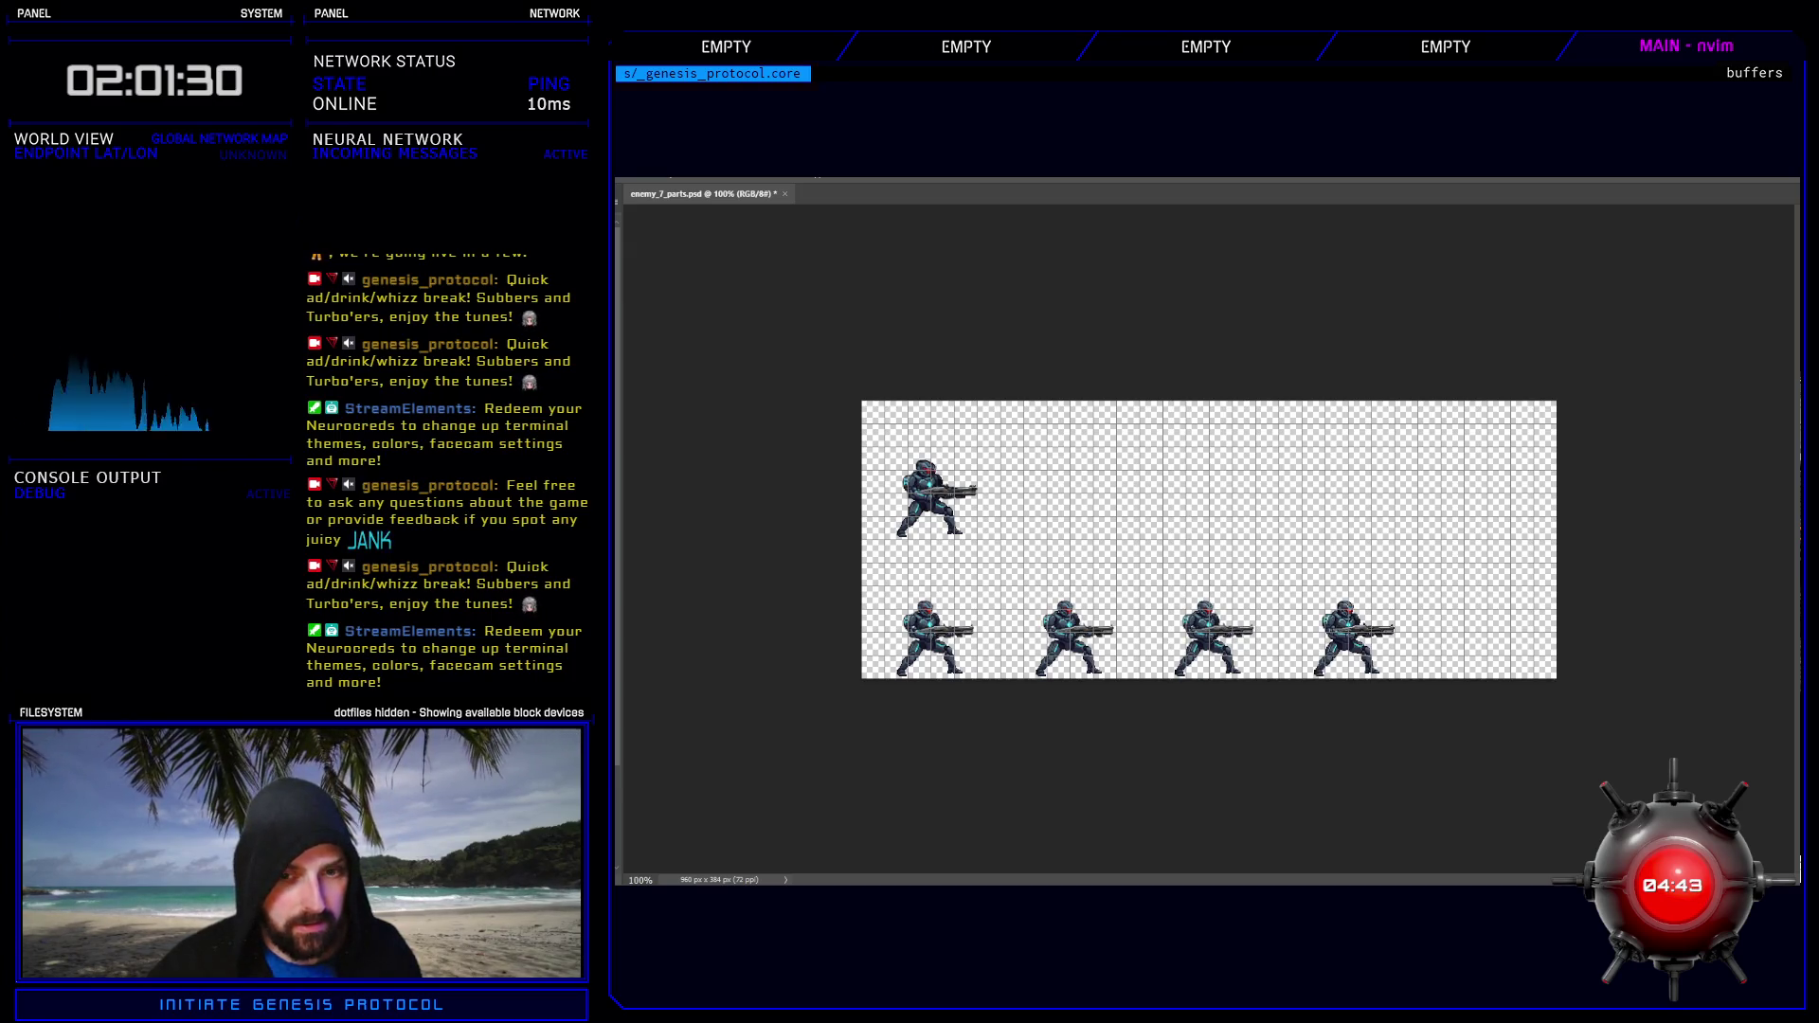
{"action": "key", "text": "ctrl+z"}
{"action": "key", "text": "ctrl+z"}
{"action": "key", "text": "ctrl+z"}
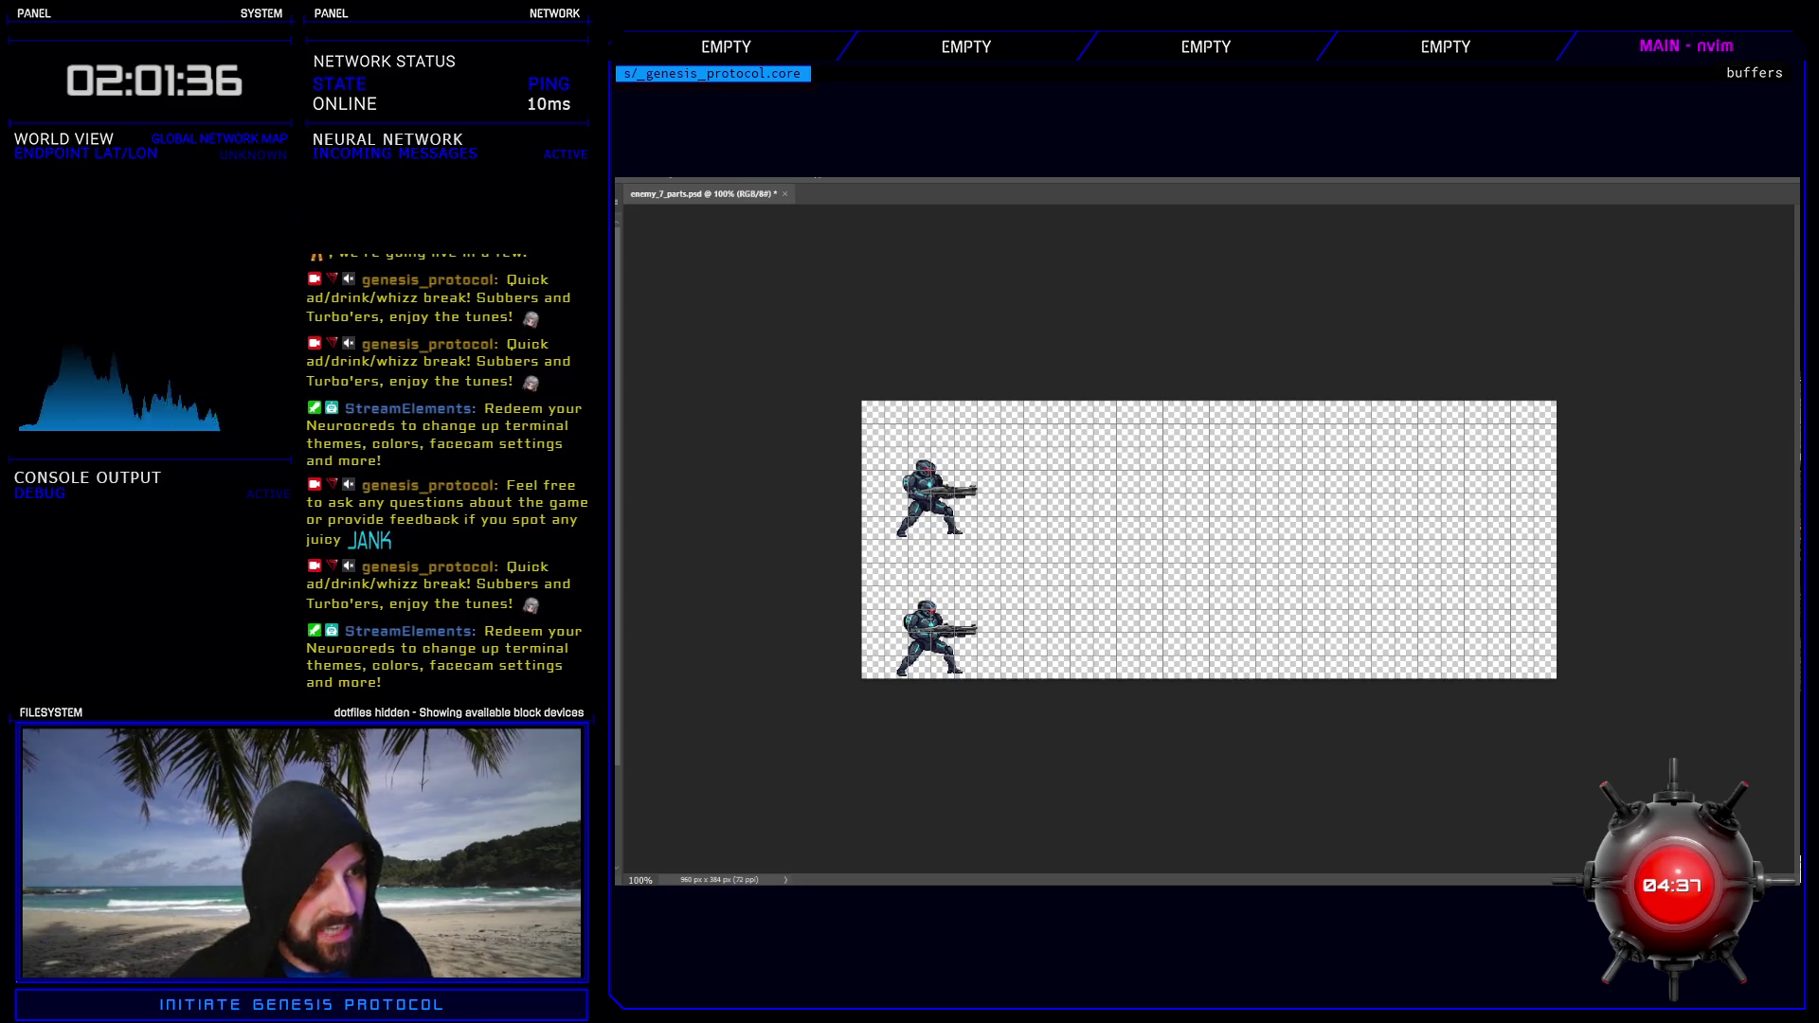
- Duplicate the lower soldier rightward until the bottom row holds five copies
{"action": "key", "text": "ctrl+v"}
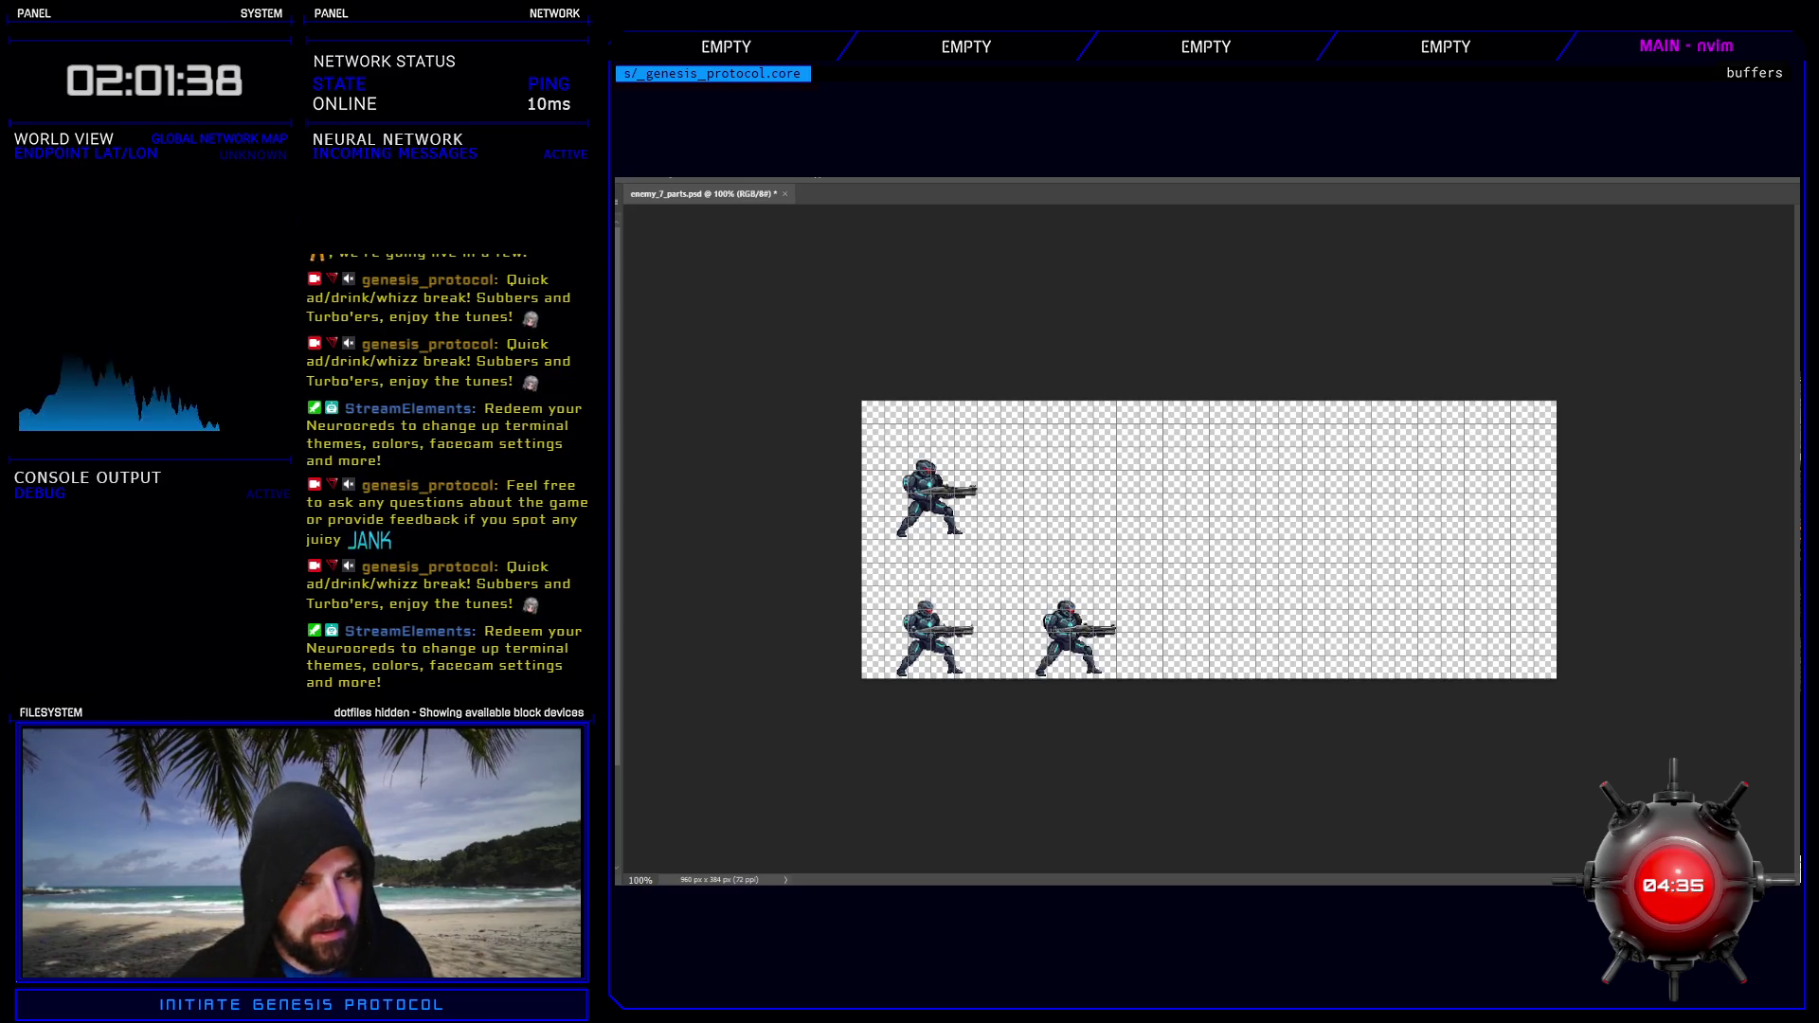
{"action": "key", "text": "ctrl+v"}
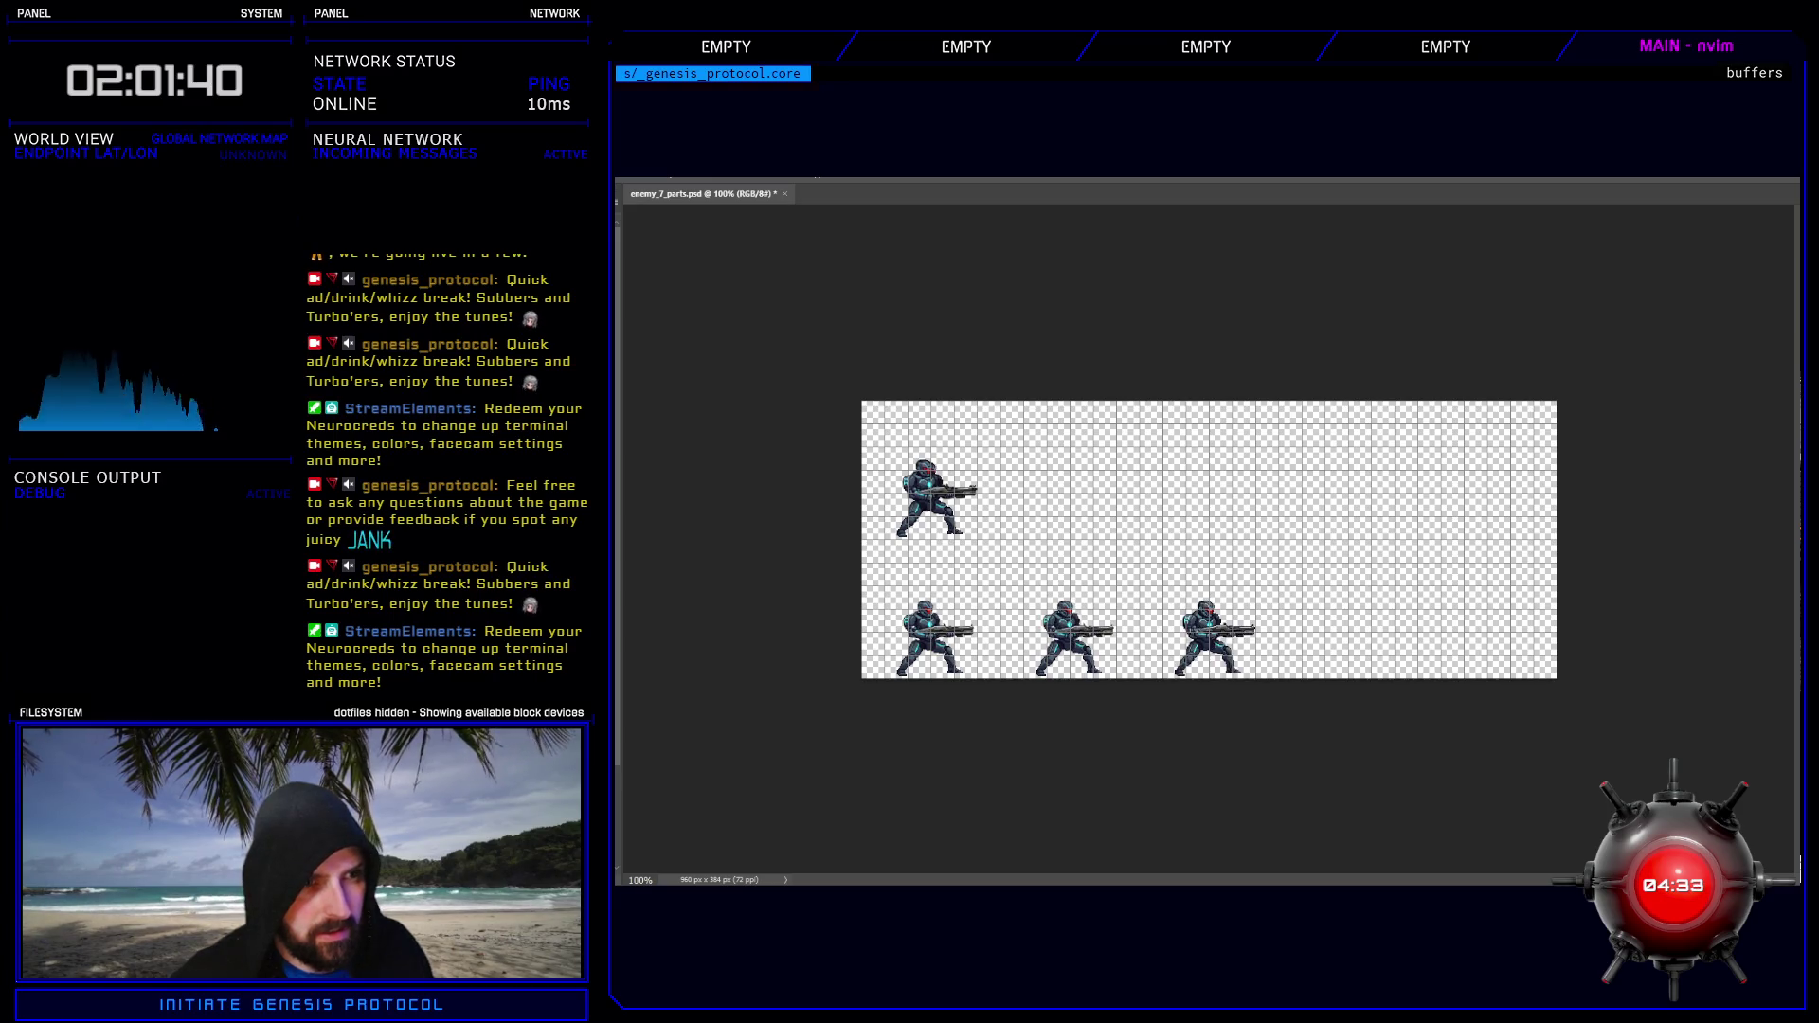
{"action": "key", "text": "ctrl+v"}
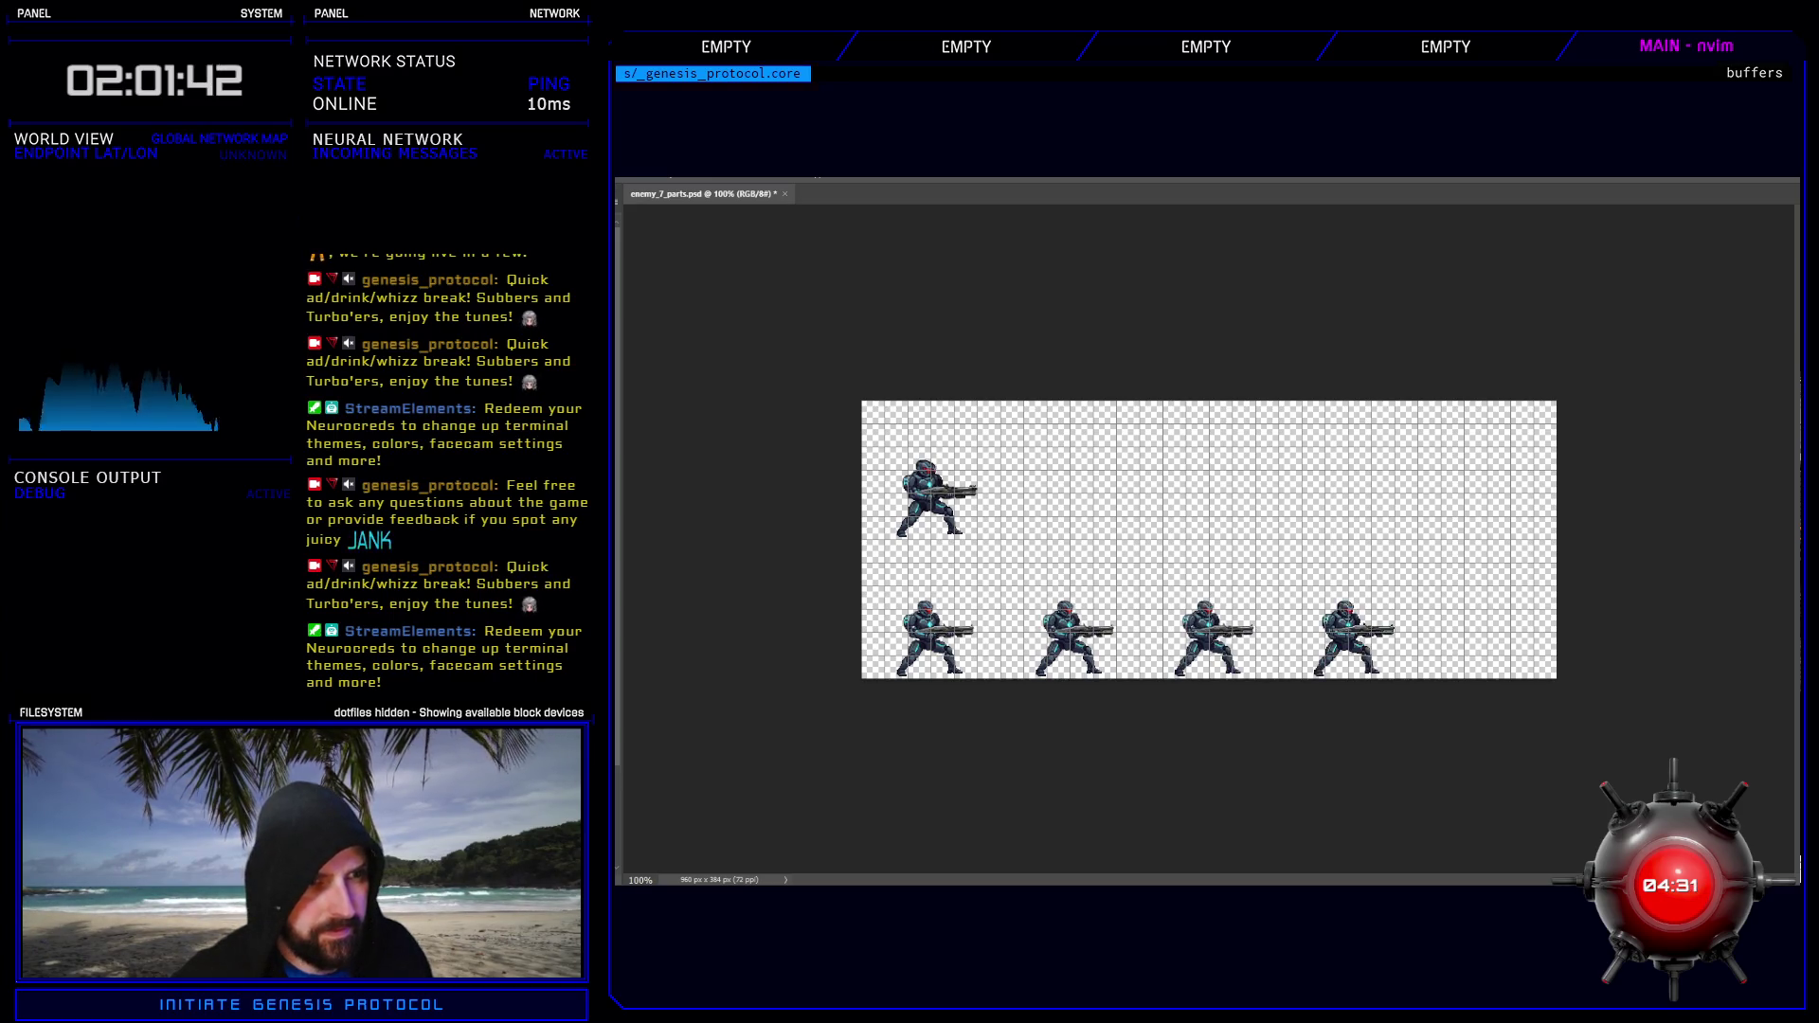
{"action": "key", "text": "ctrl+v"}
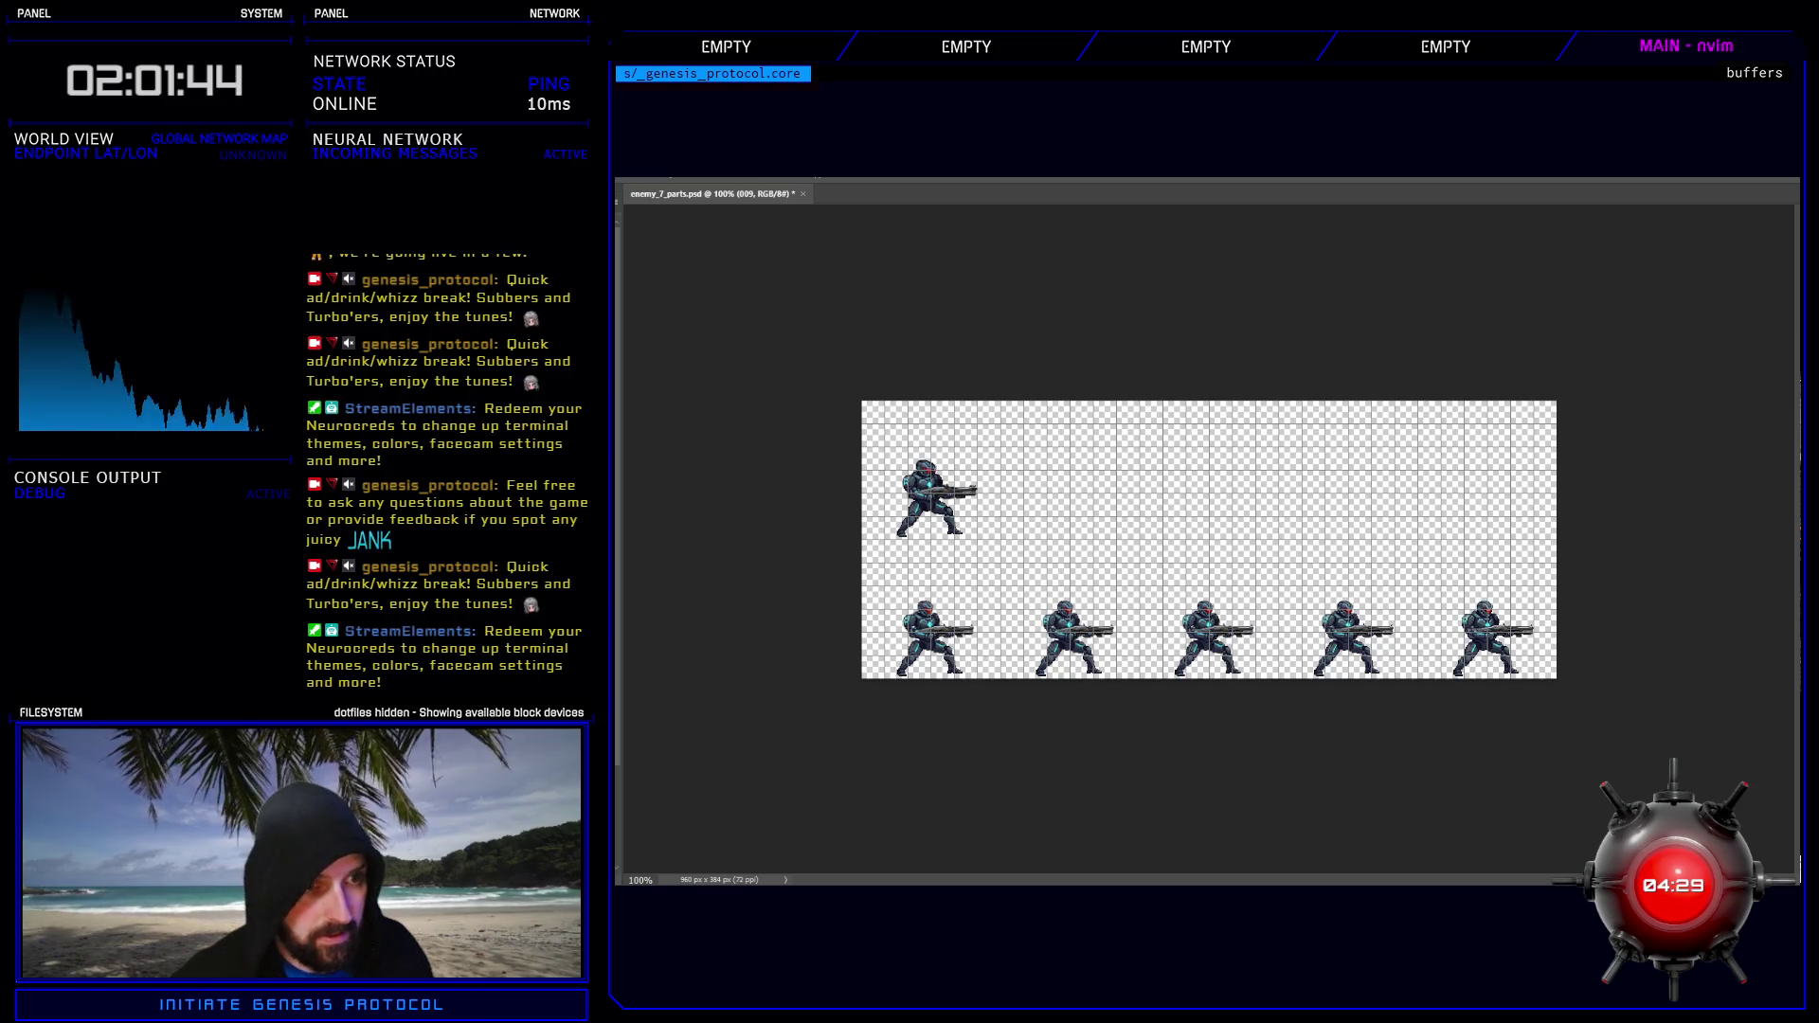
- Duplicate the top soldier rightward until the top row holds four copies
{"action": "key", "text": "ctrl+alt+a"}
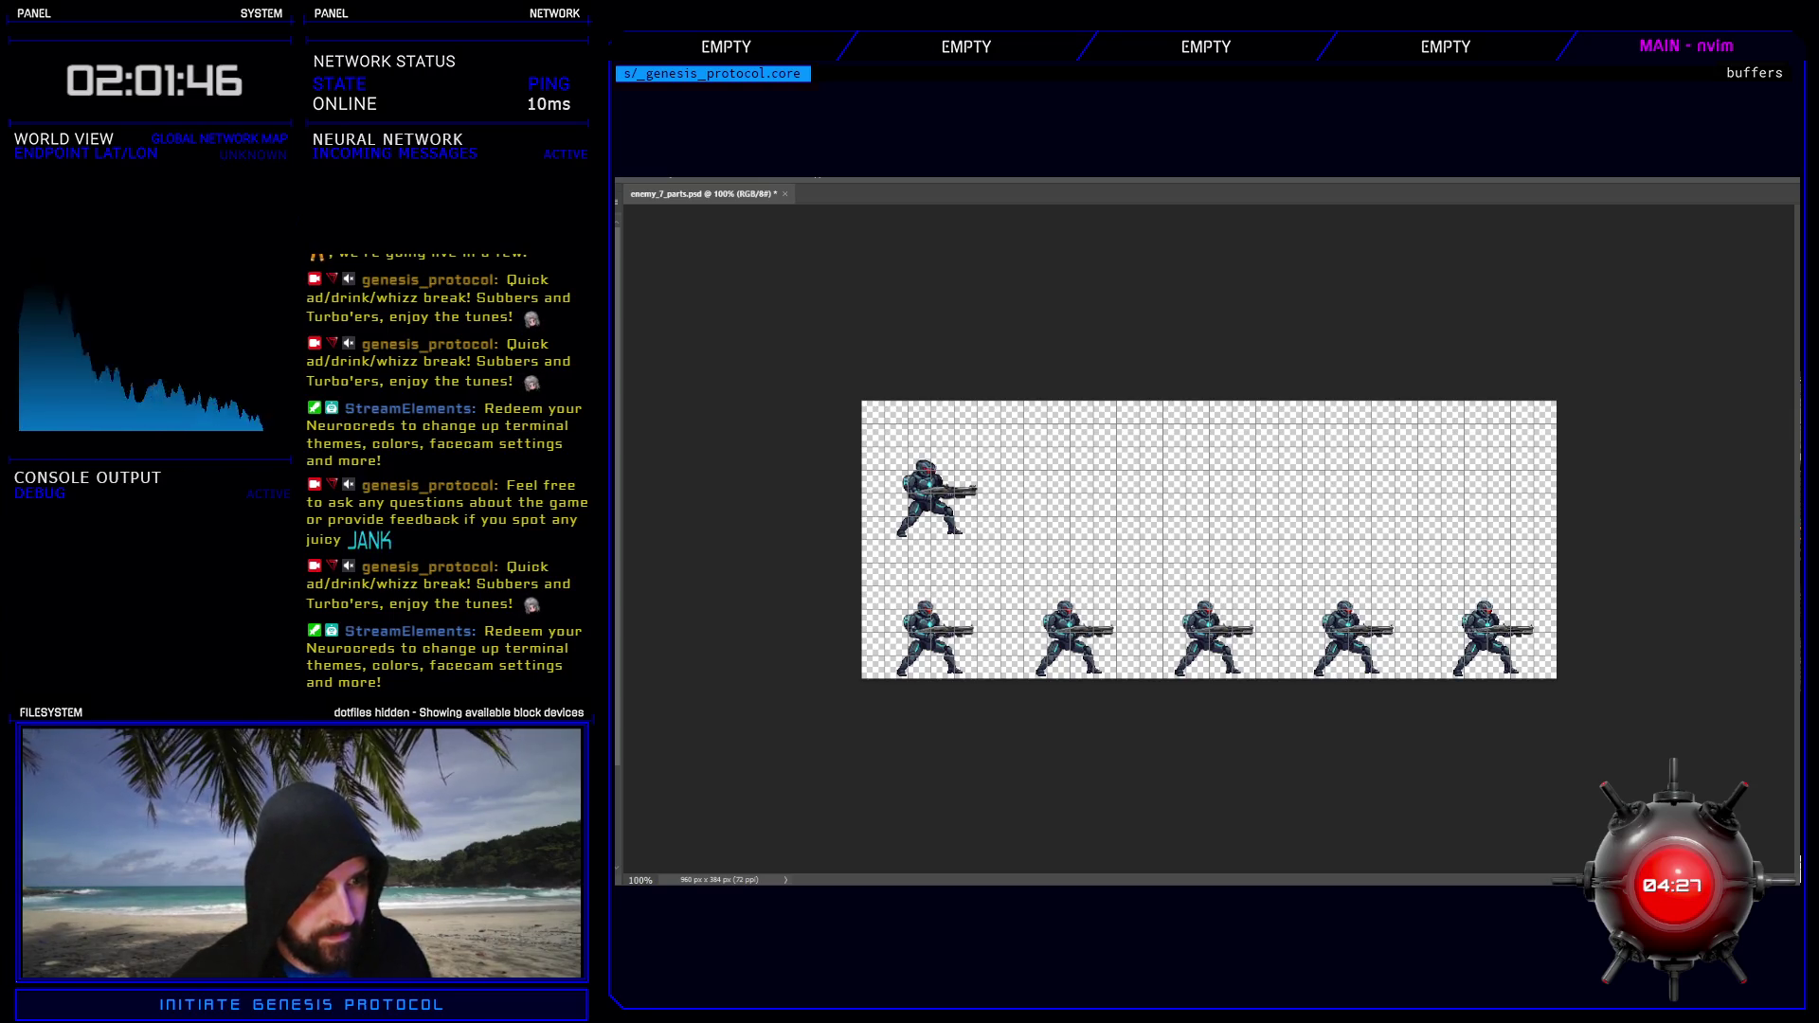
{"action": "key", "text": "ctrl+v"}
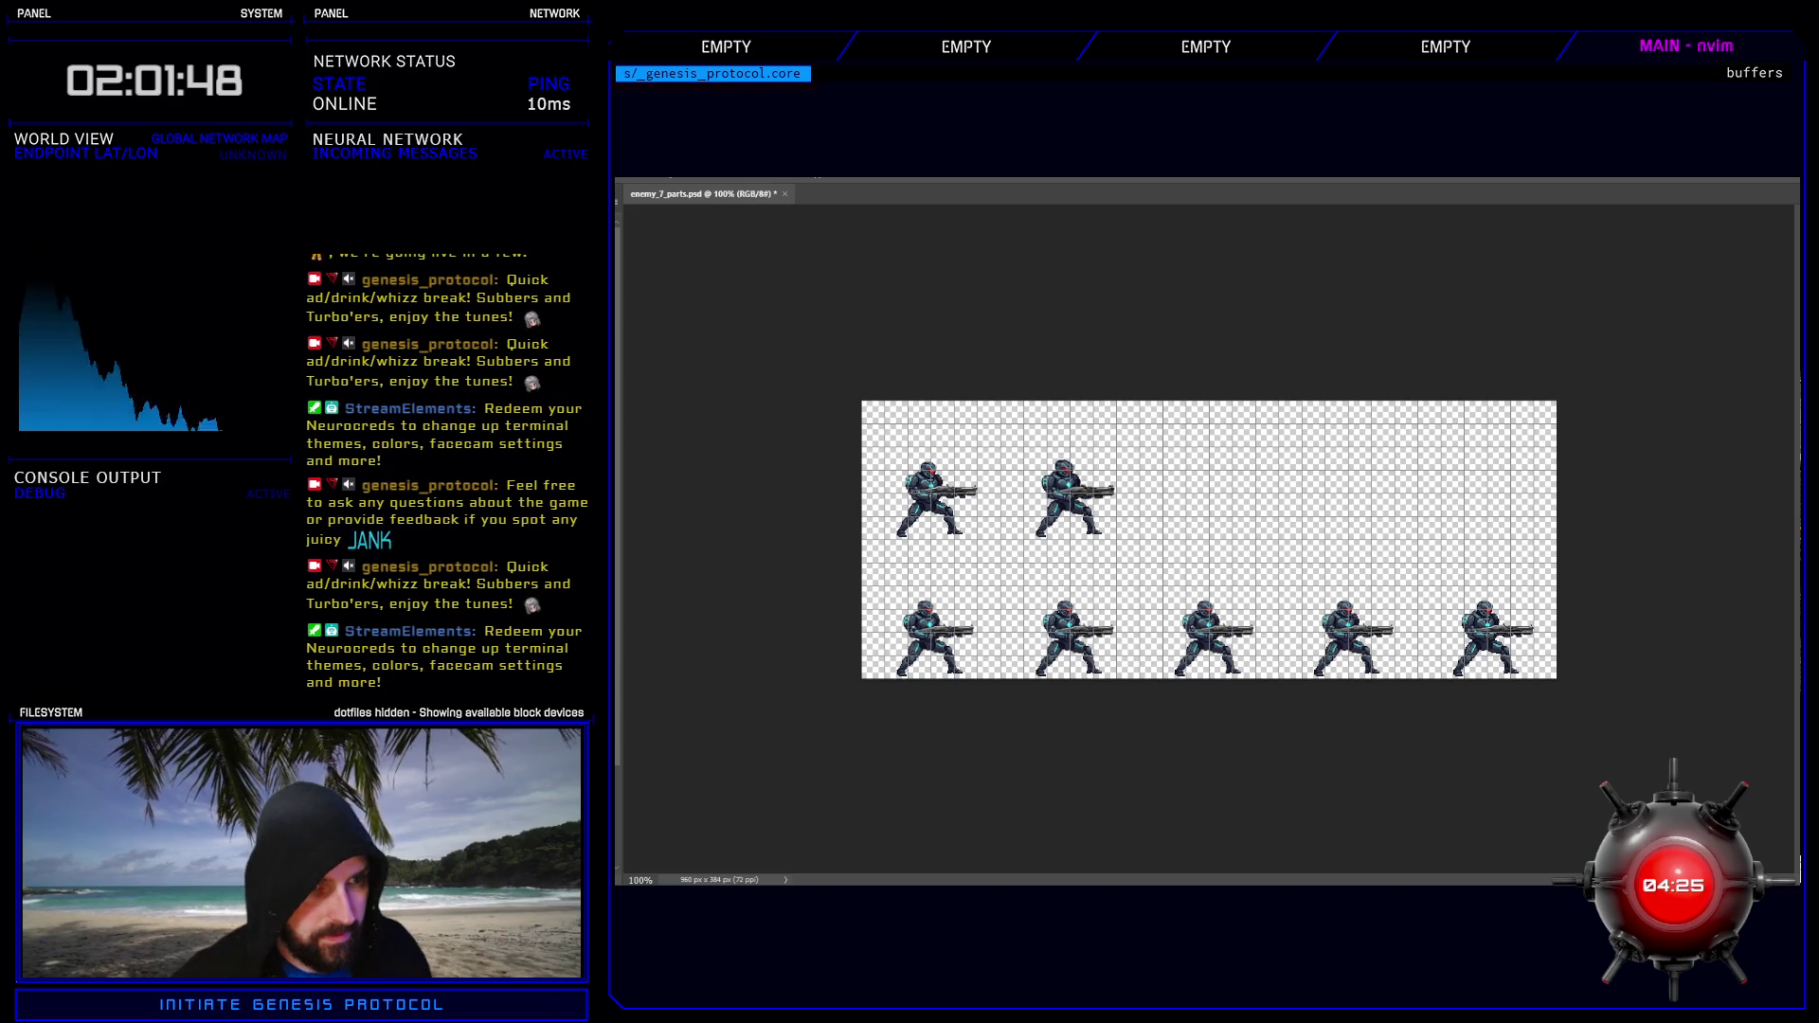
{"action": "key", "text": "ctrl+v"}
{"action": "key", "text": "ctrl+v"}
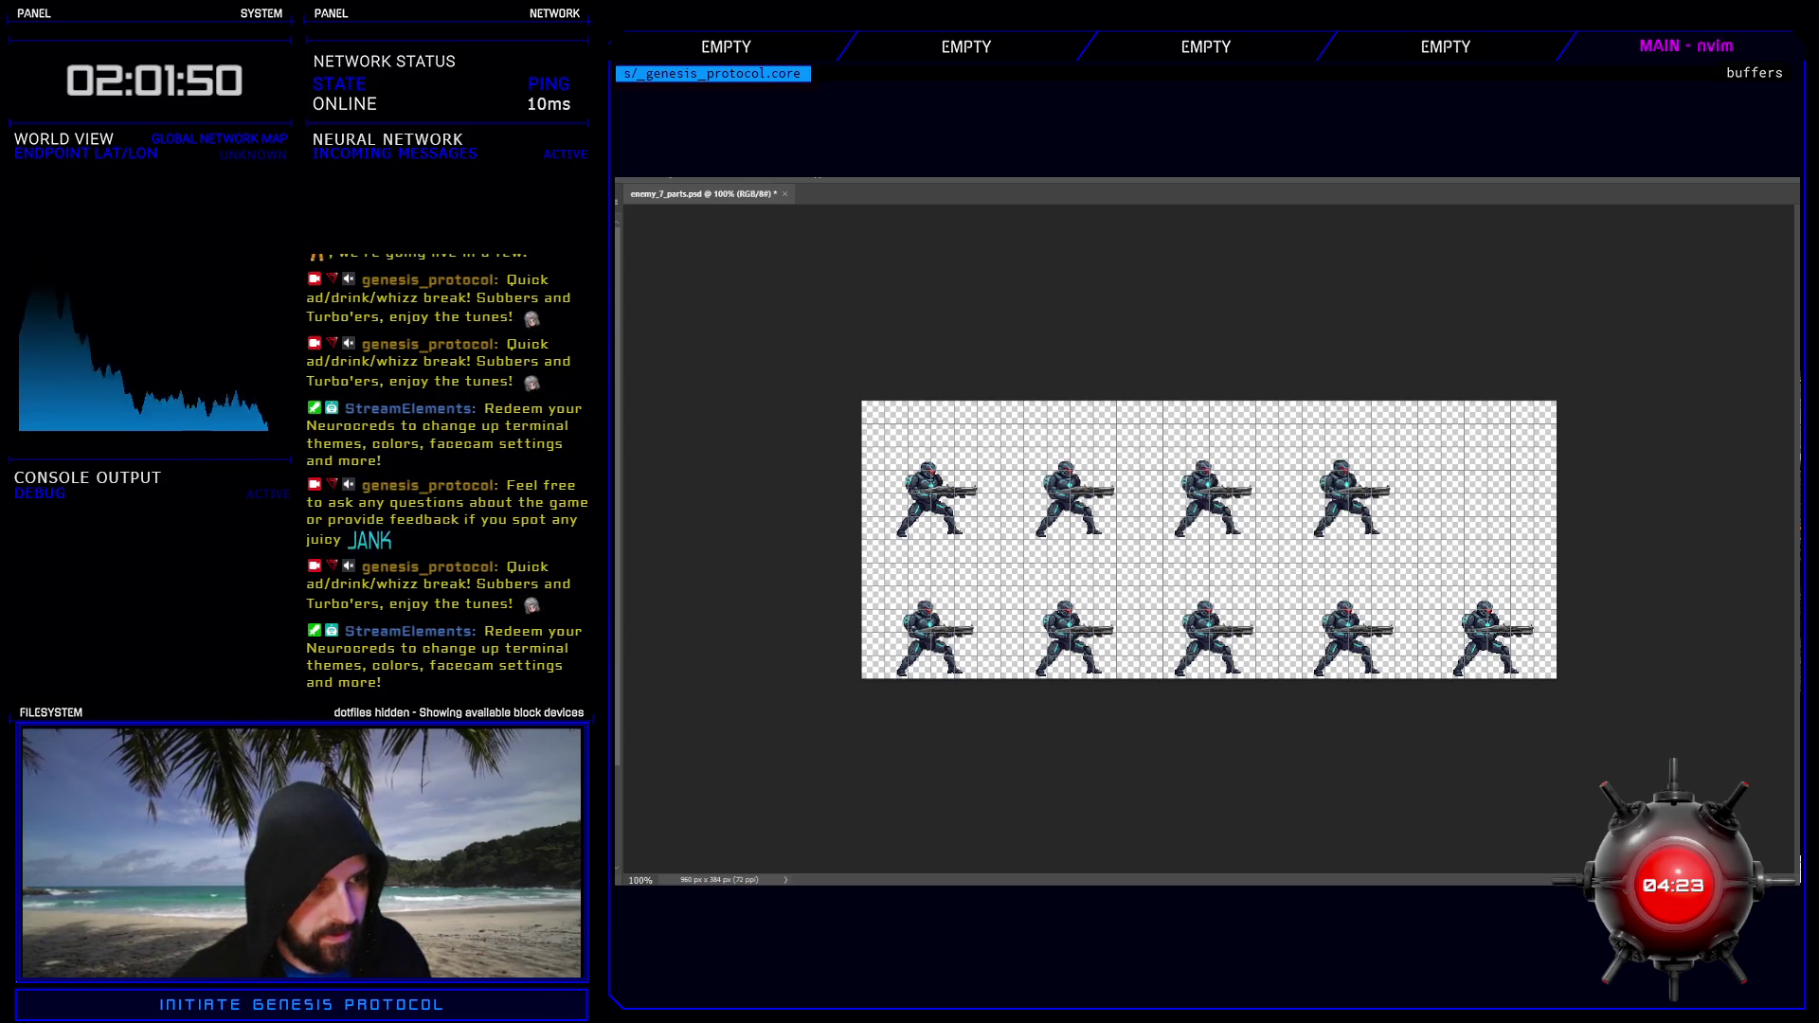
{"action": "key", "text": "ctrl+v"}
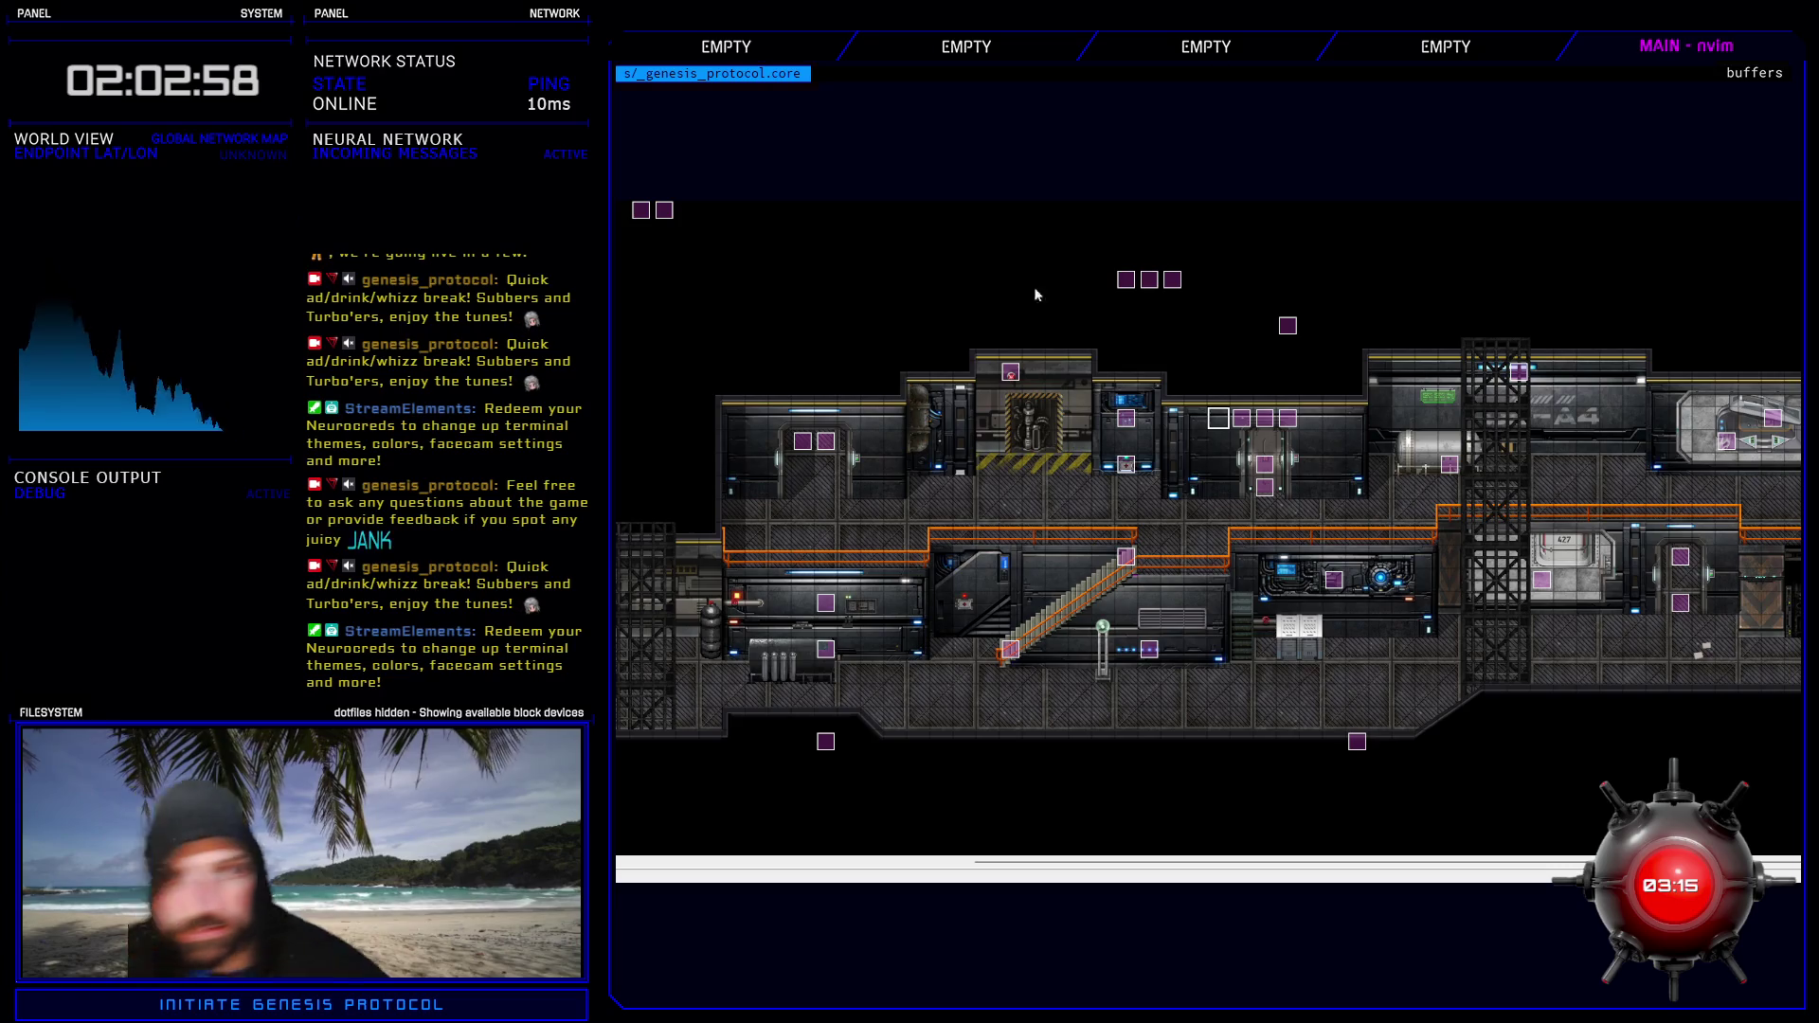
- Open the database on CORE Trainee and review the 10 Frames - 6 Hit animation
{"action": "key", "text": "F9"}
{"action": "left_click", "coordinate": [830, 352]}
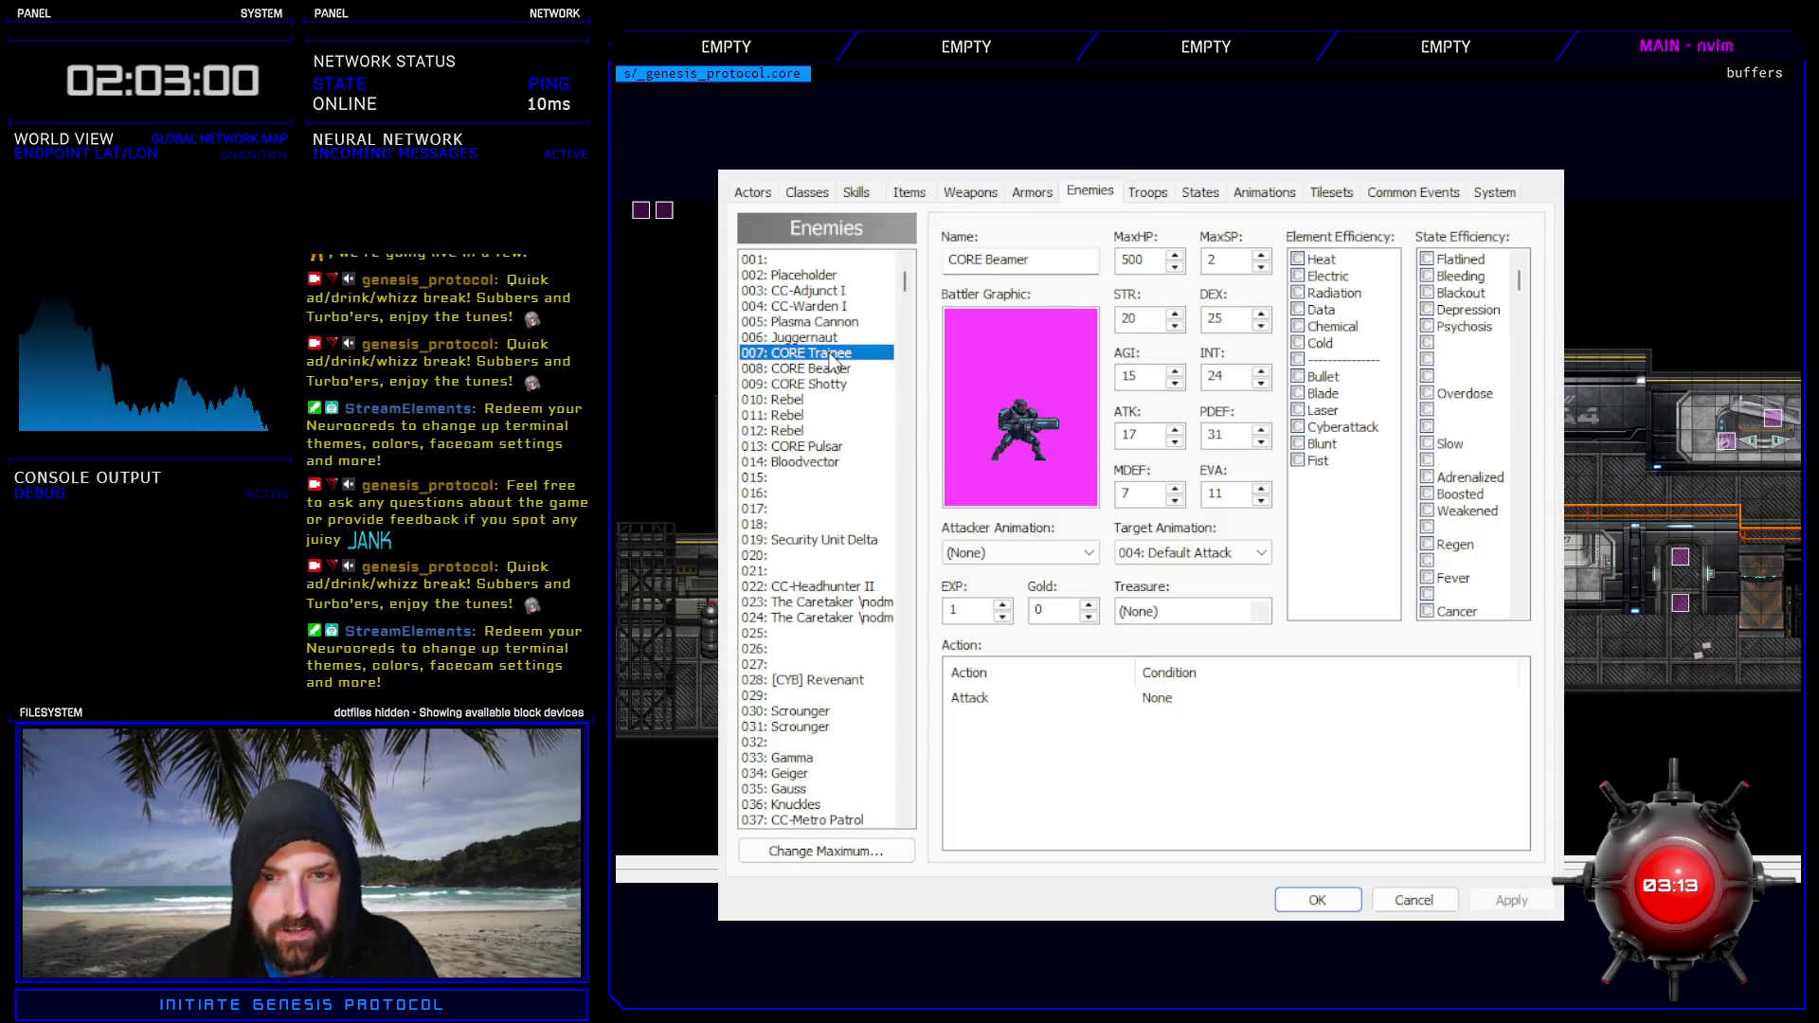
{"action": "left_click", "coordinate": [1263, 193]}
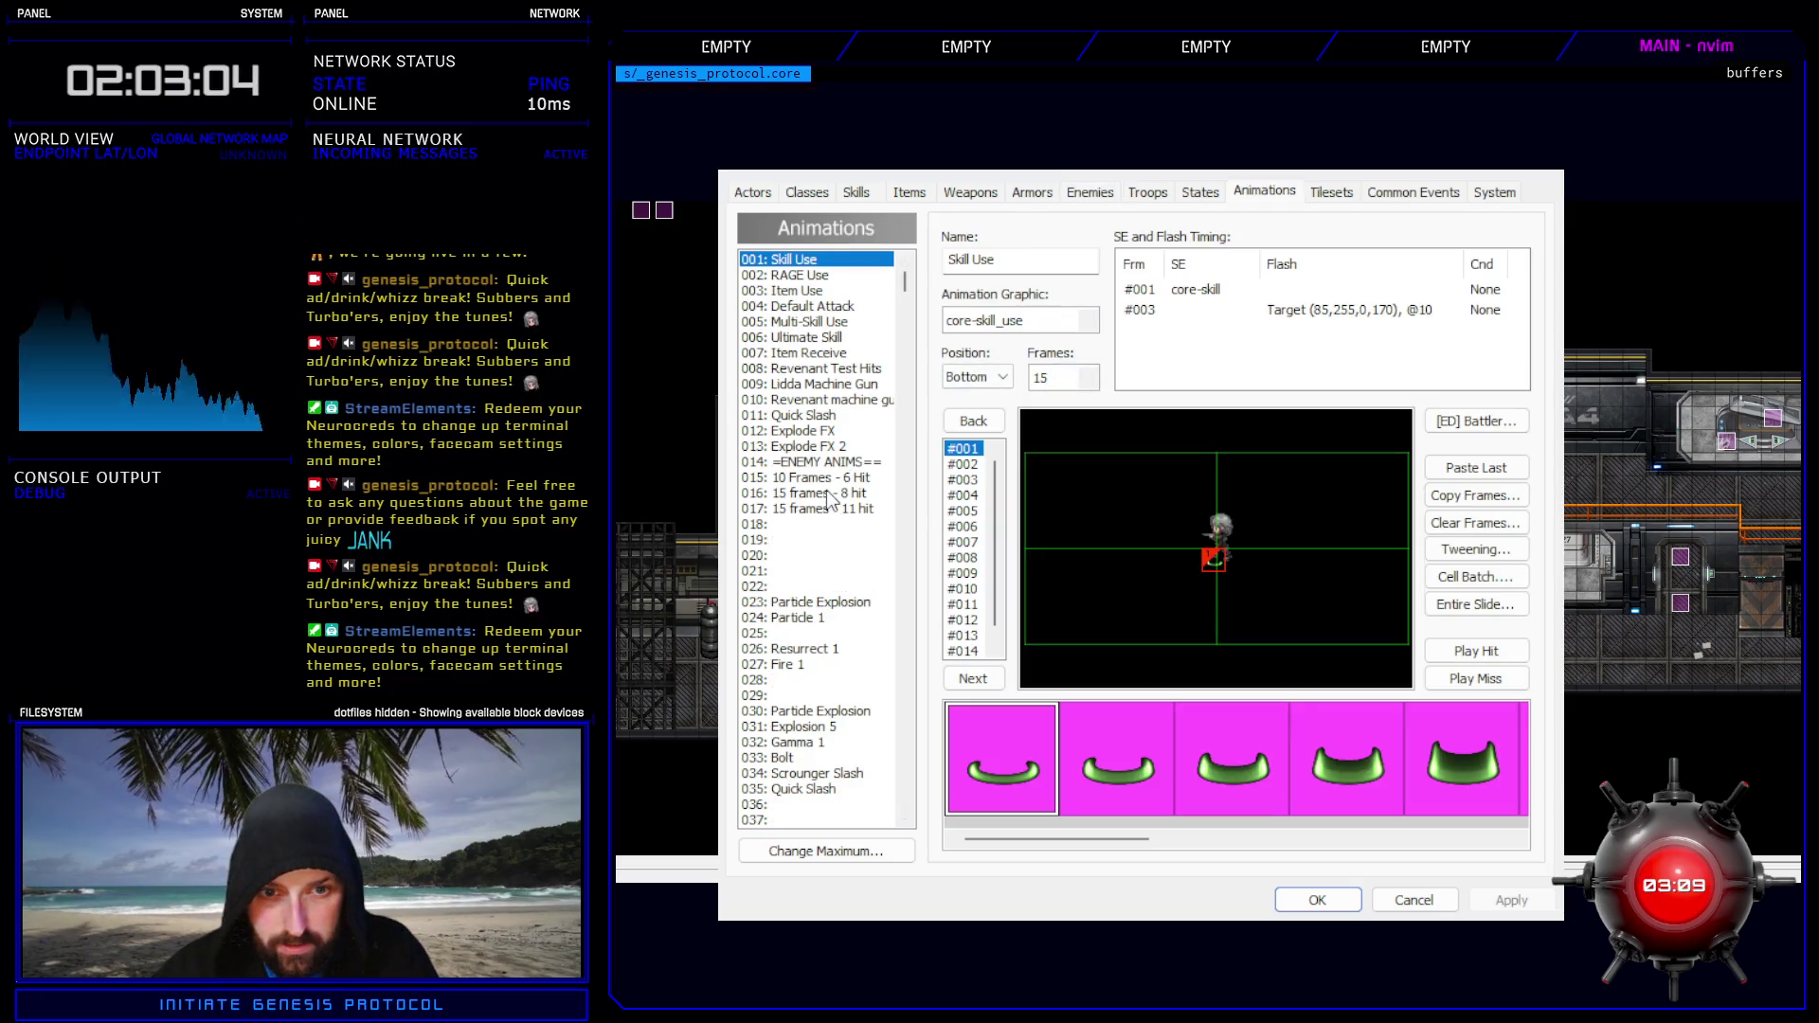
{"action": "left_click", "coordinate": [824, 480]}
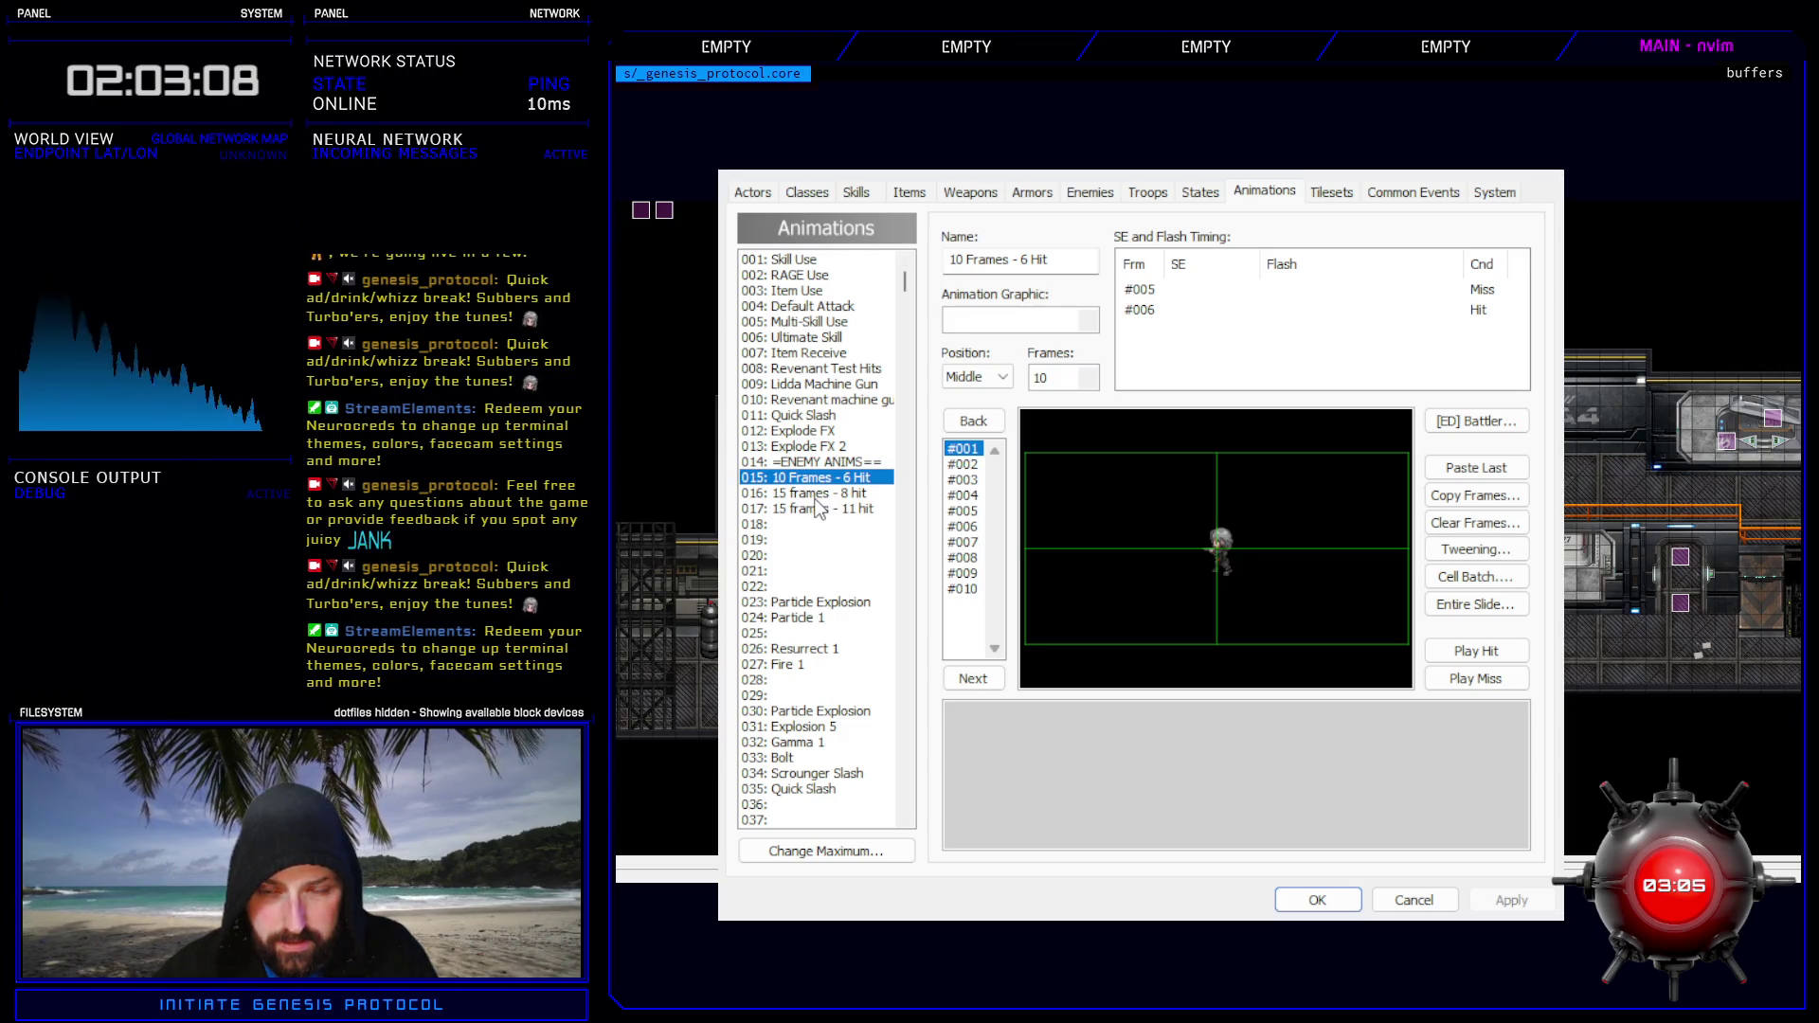
{"action": "left_click", "coordinate": [1102, 193]}
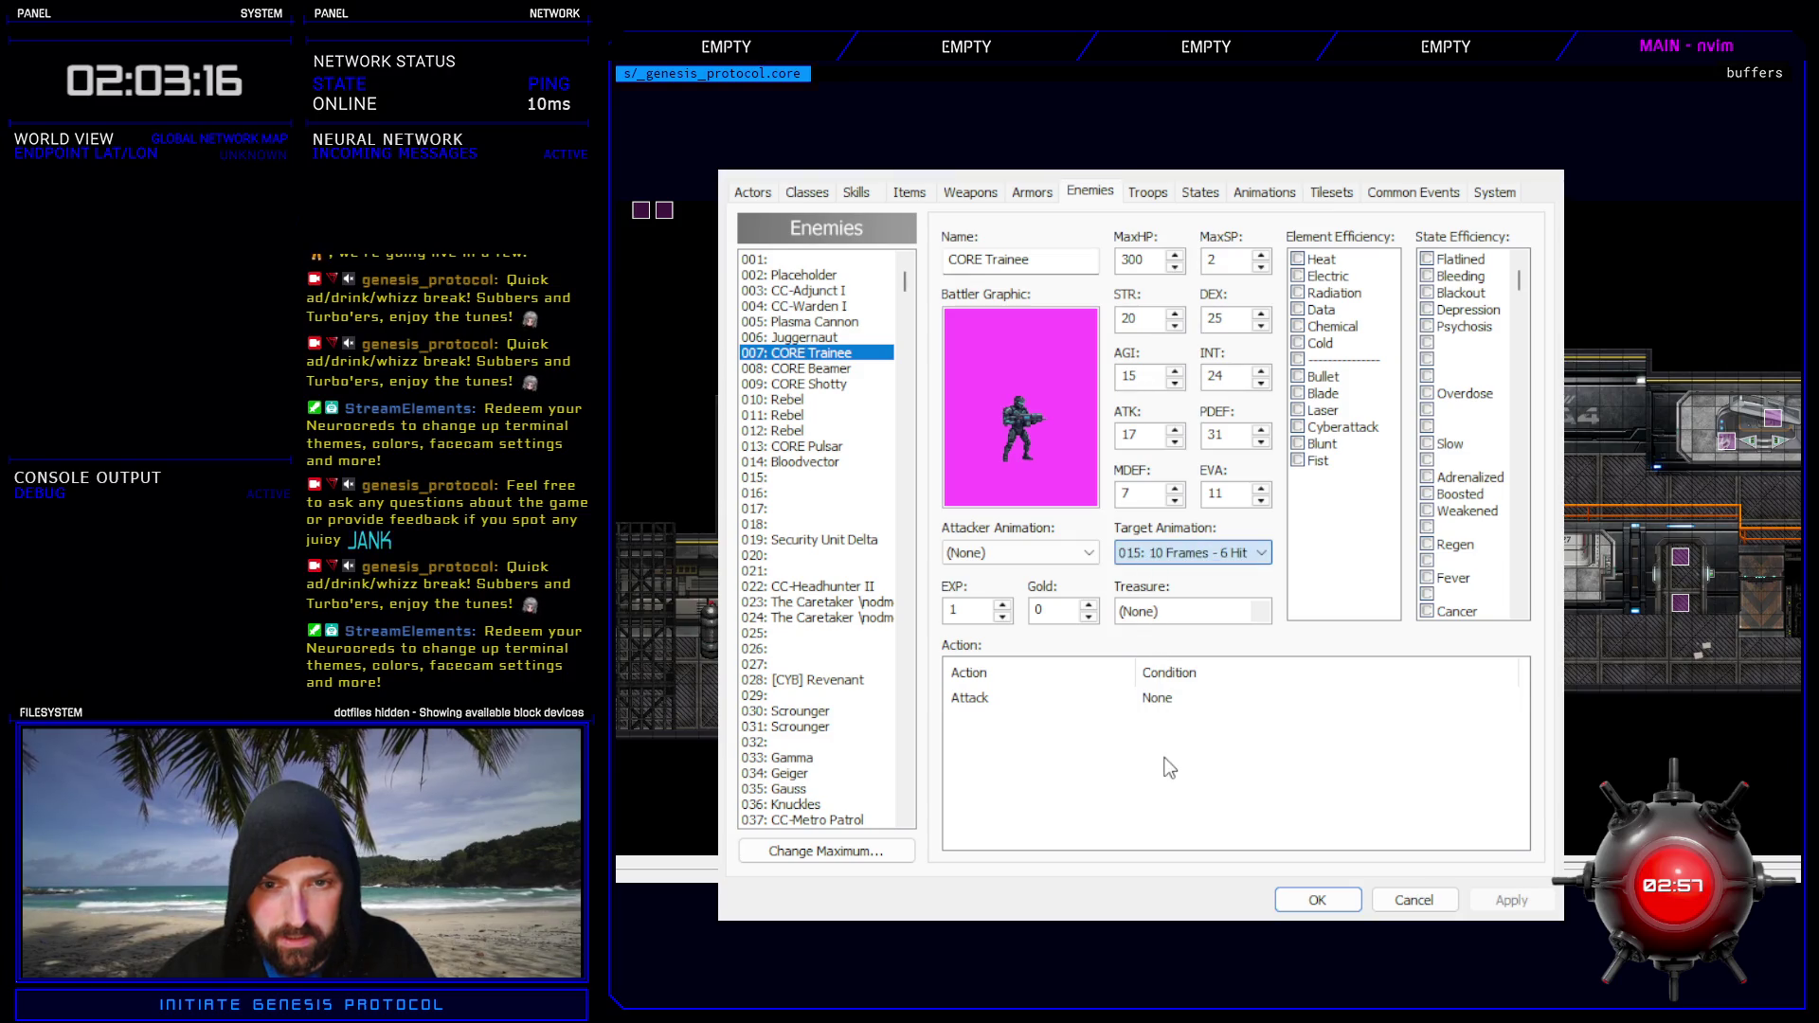
- Give CORE Shotty the 016: 15 frames - 8 hit target animation and close with OK
{"action": "left_click", "coordinate": [817, 368]}
{"action": "left_click", "coordinate": [1184, 552]}
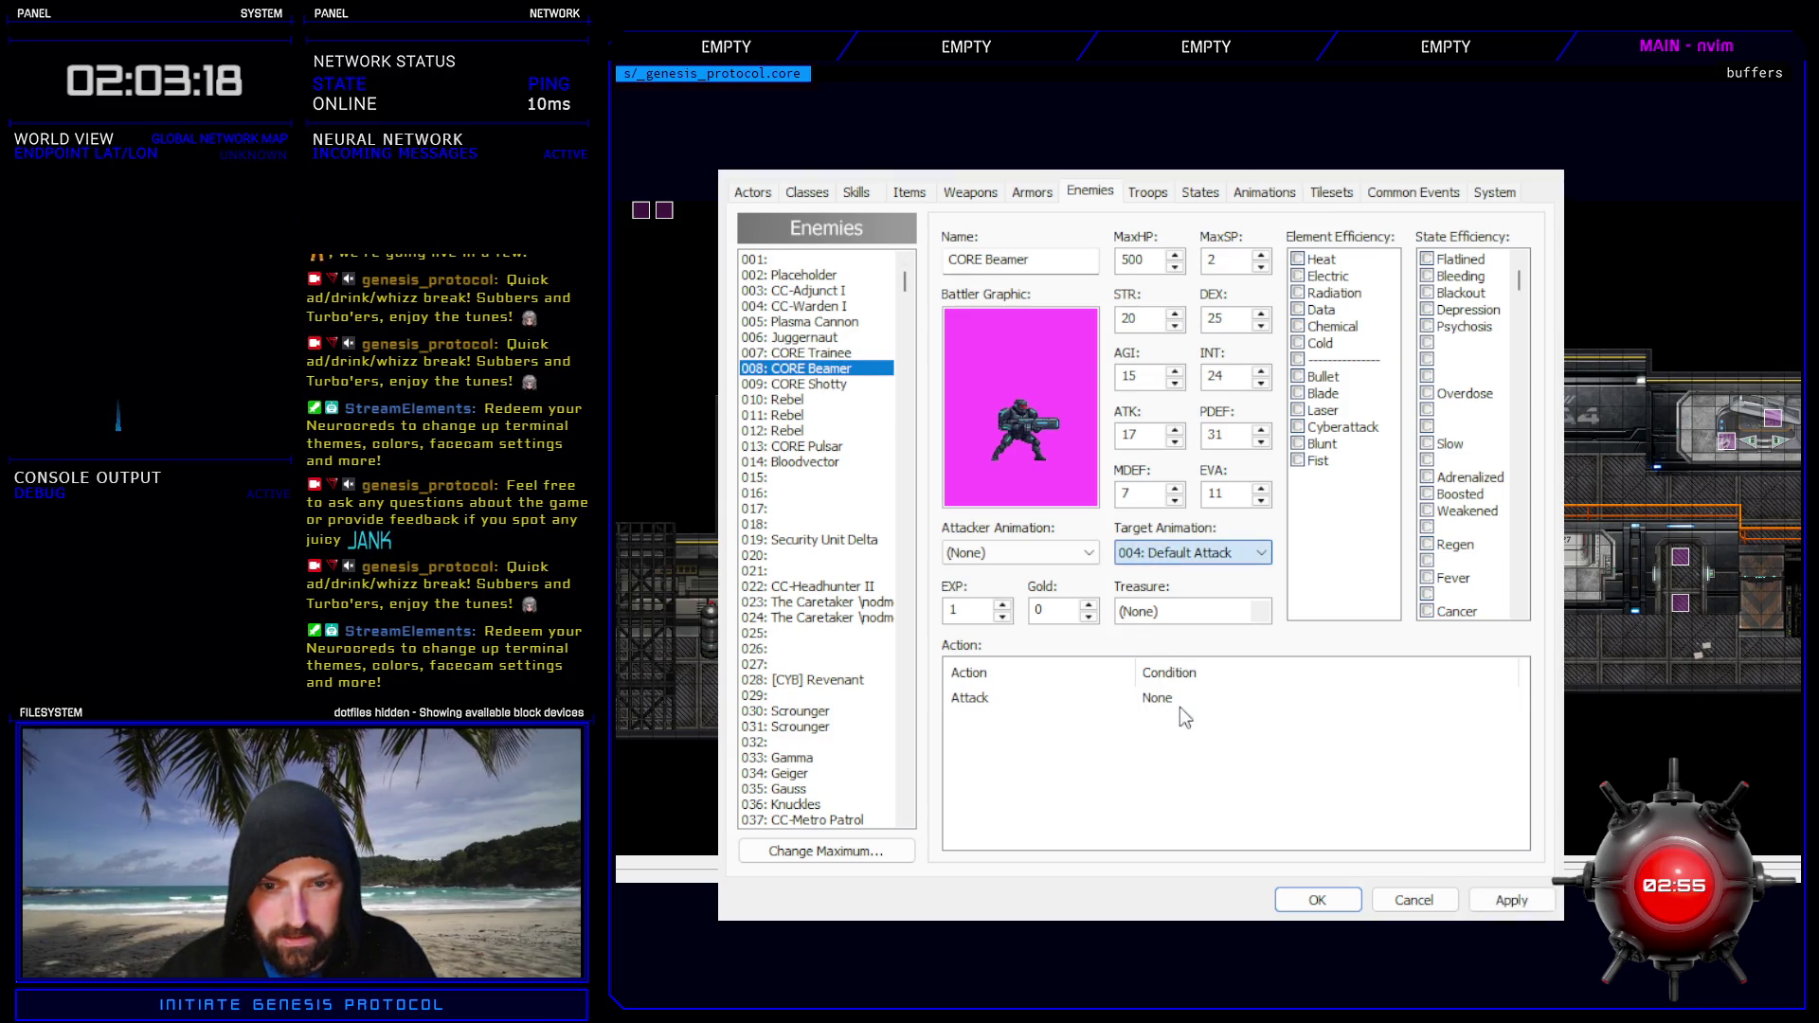
{"action": "left_click", "coordinate": [1183, 758]}
{"action": "left_click", "coordinate": [817, 383]}
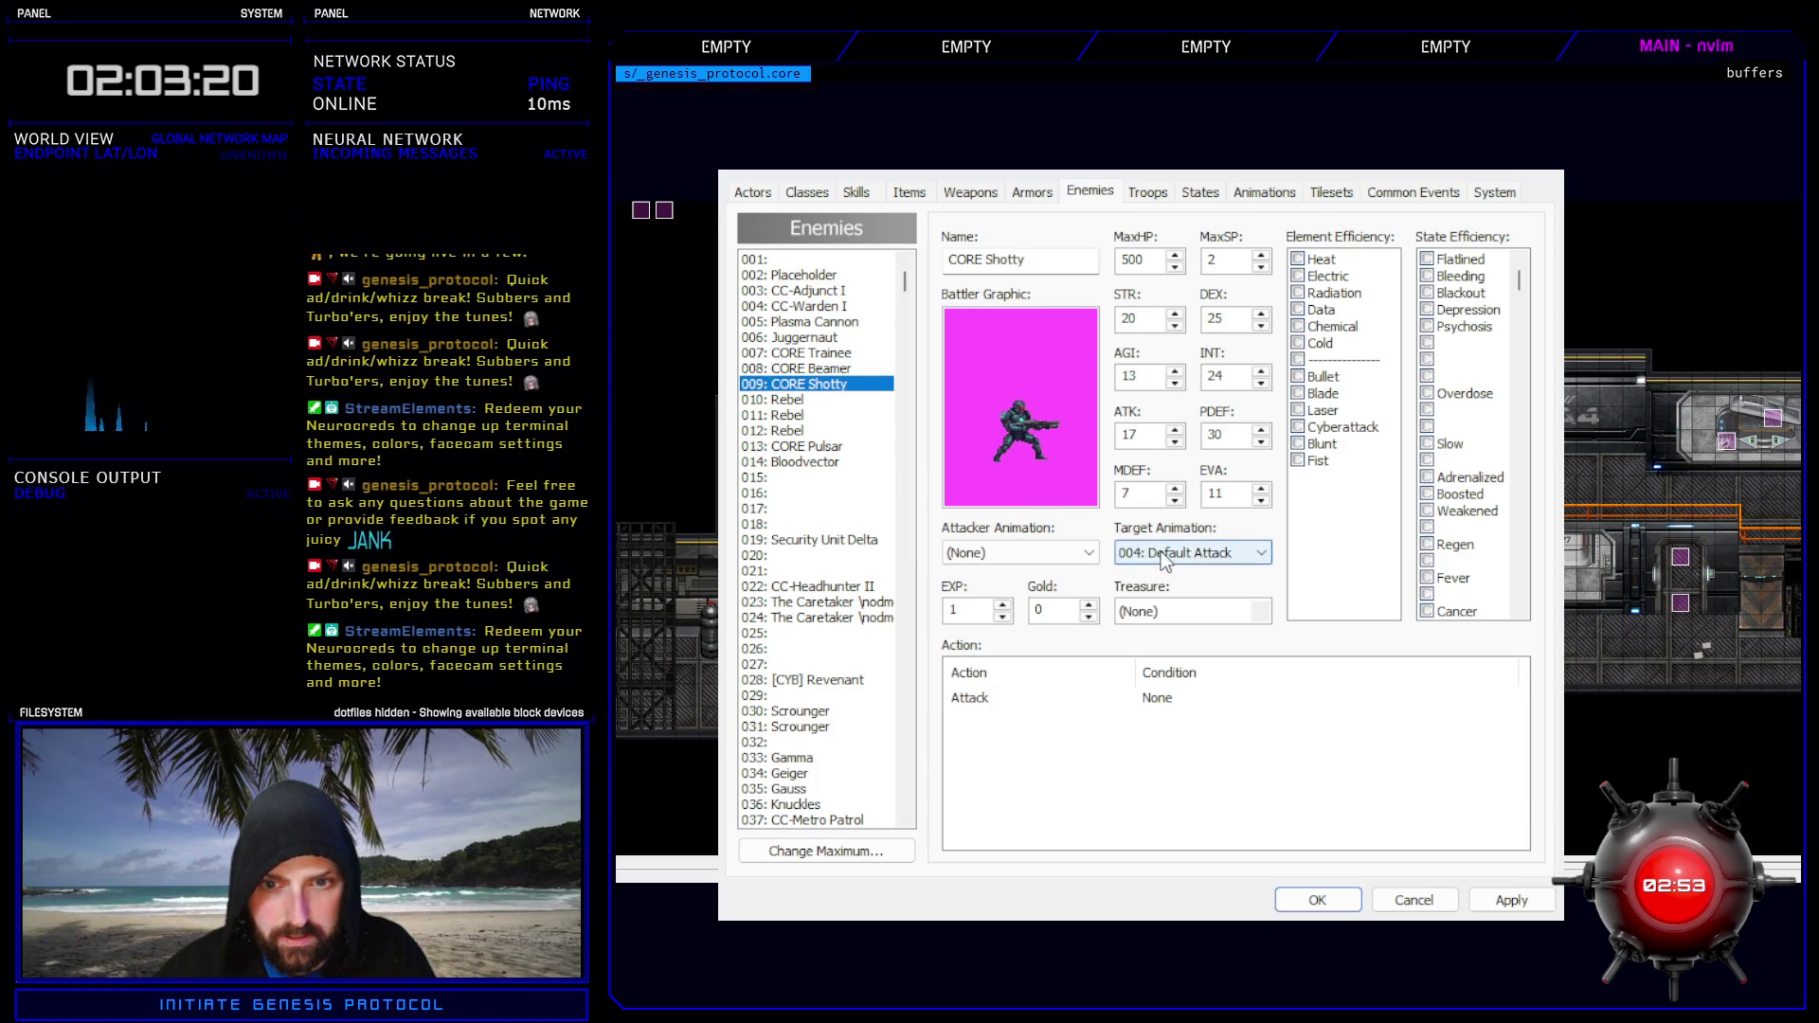
{"action": "key", "text": "Down"}
{"action": "key", "text": "Down"}
{"action": "key", "text": "Down"}
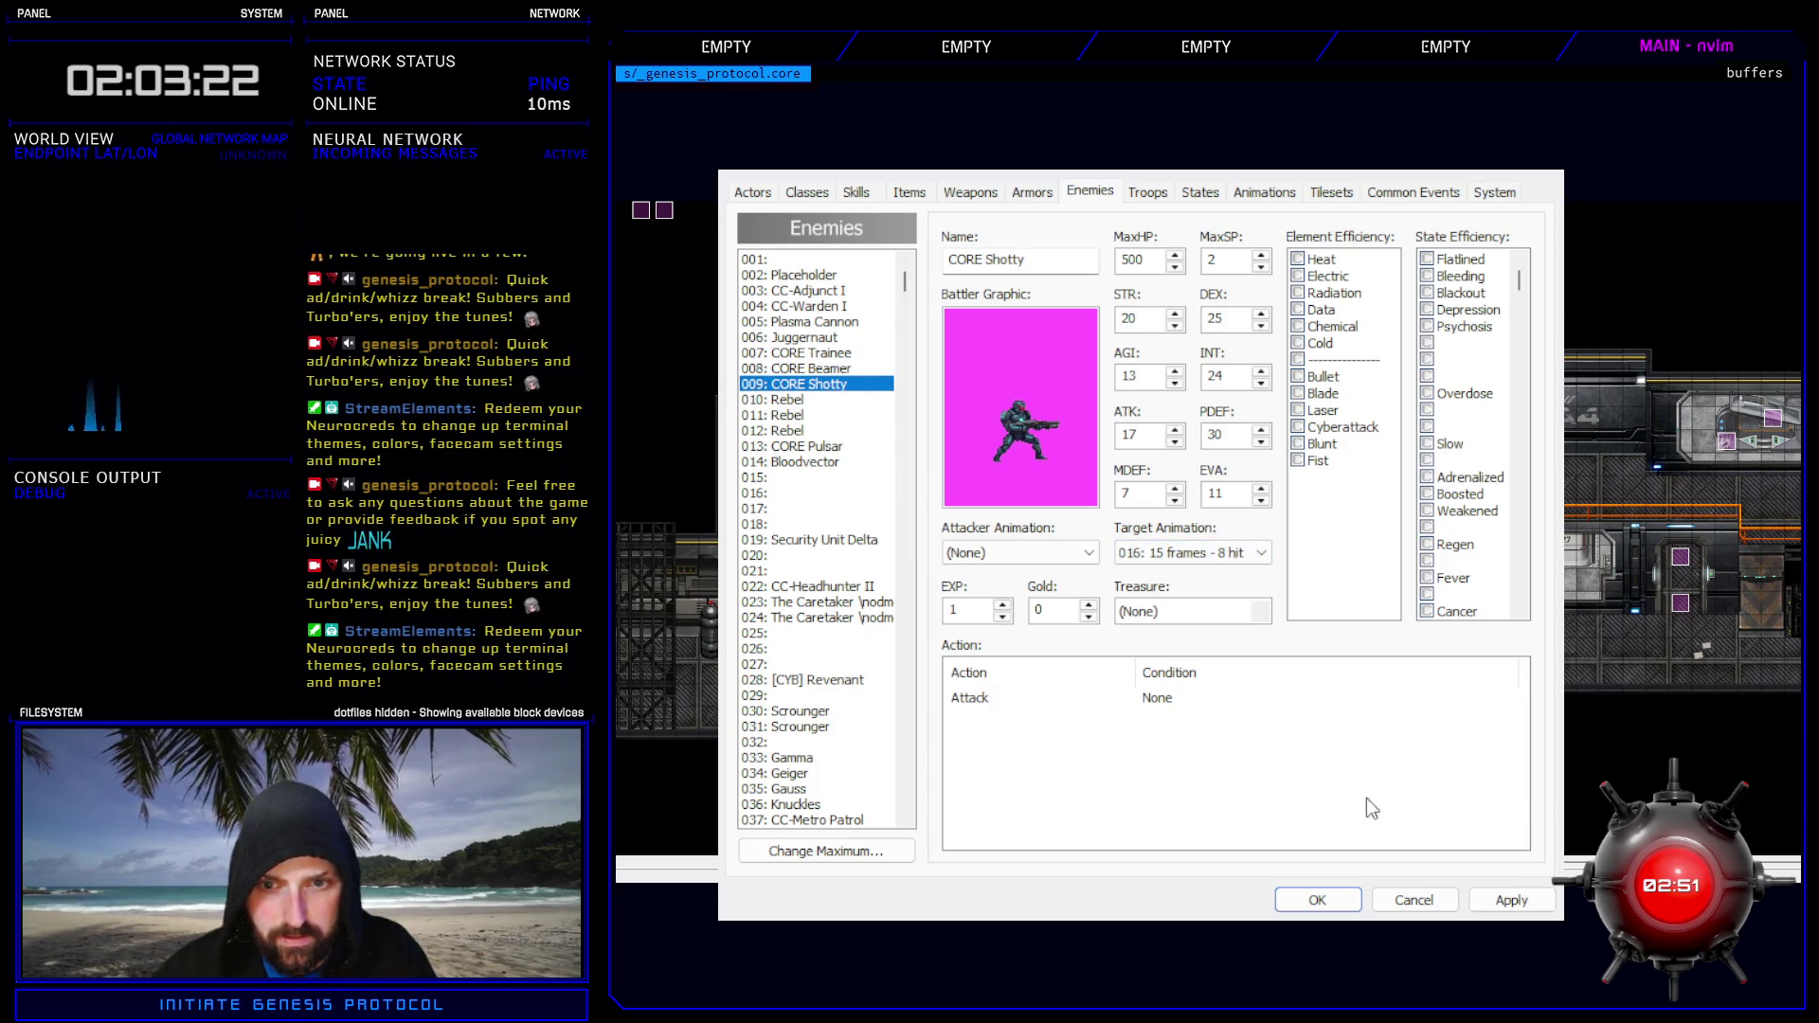
{"action": "left_click", "coordinate": [1511, 900]}
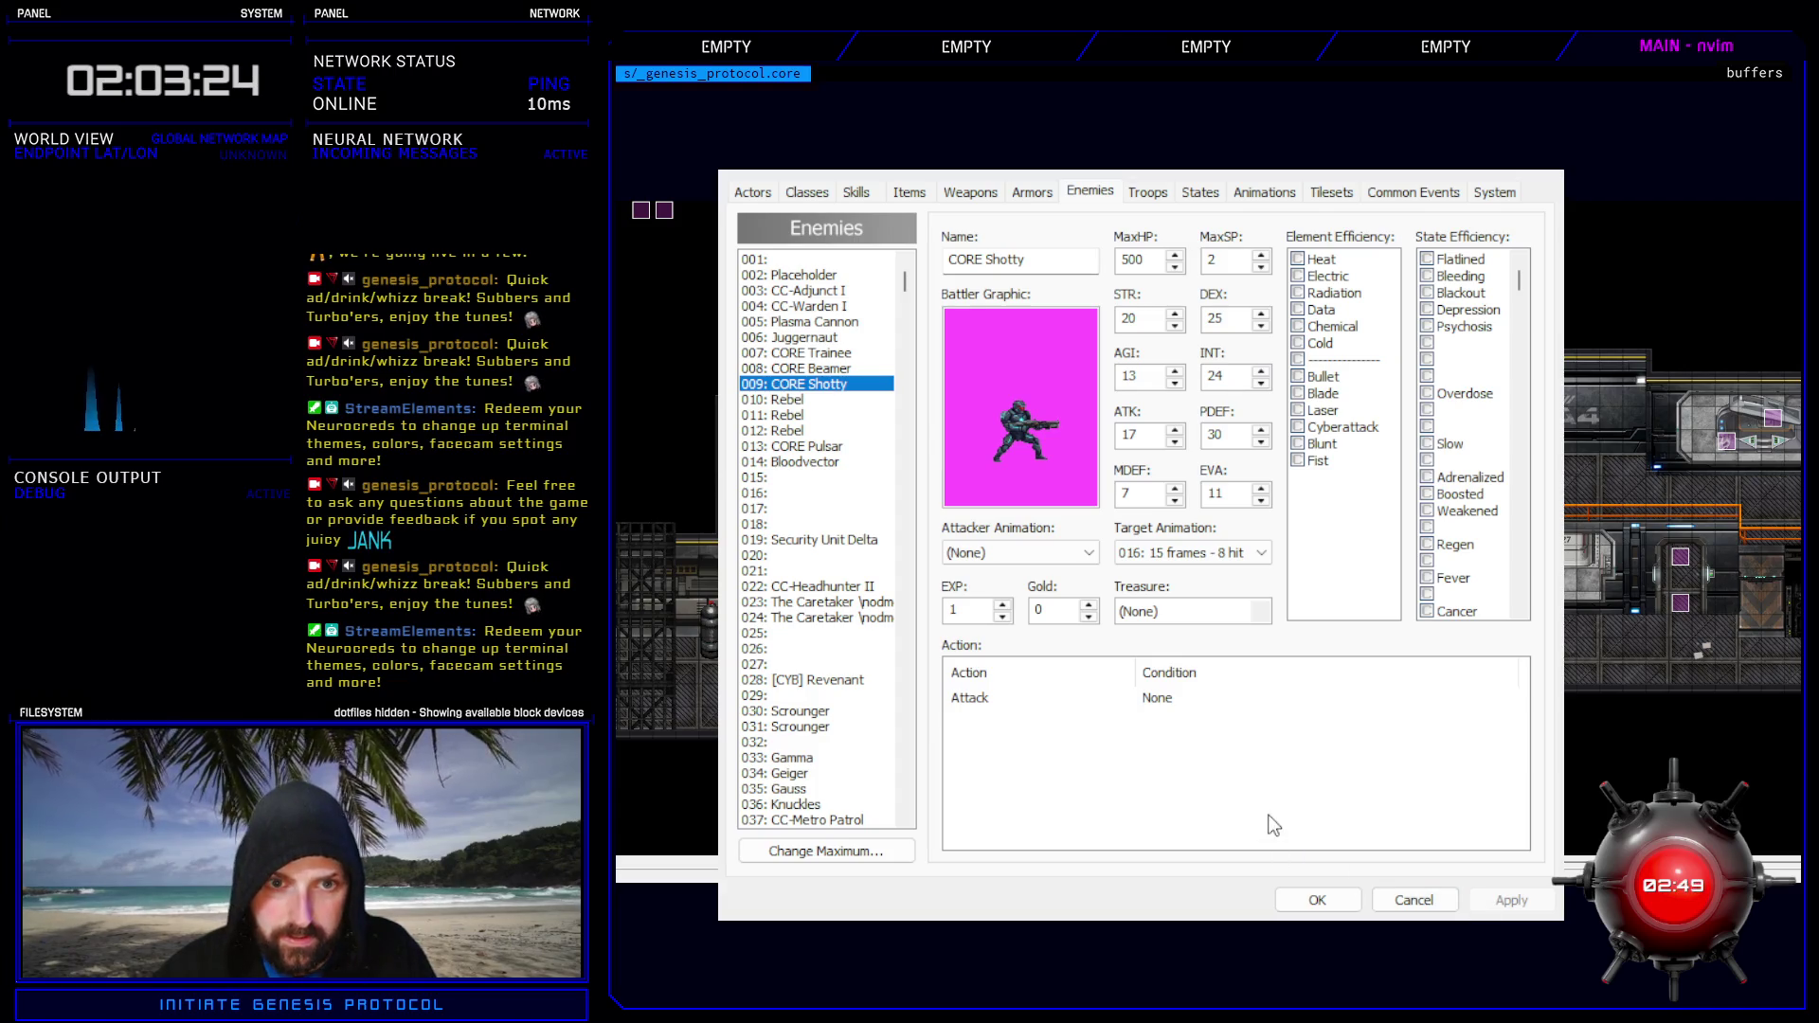
{"action": "left_click", "coordinate": [1319, 900]}
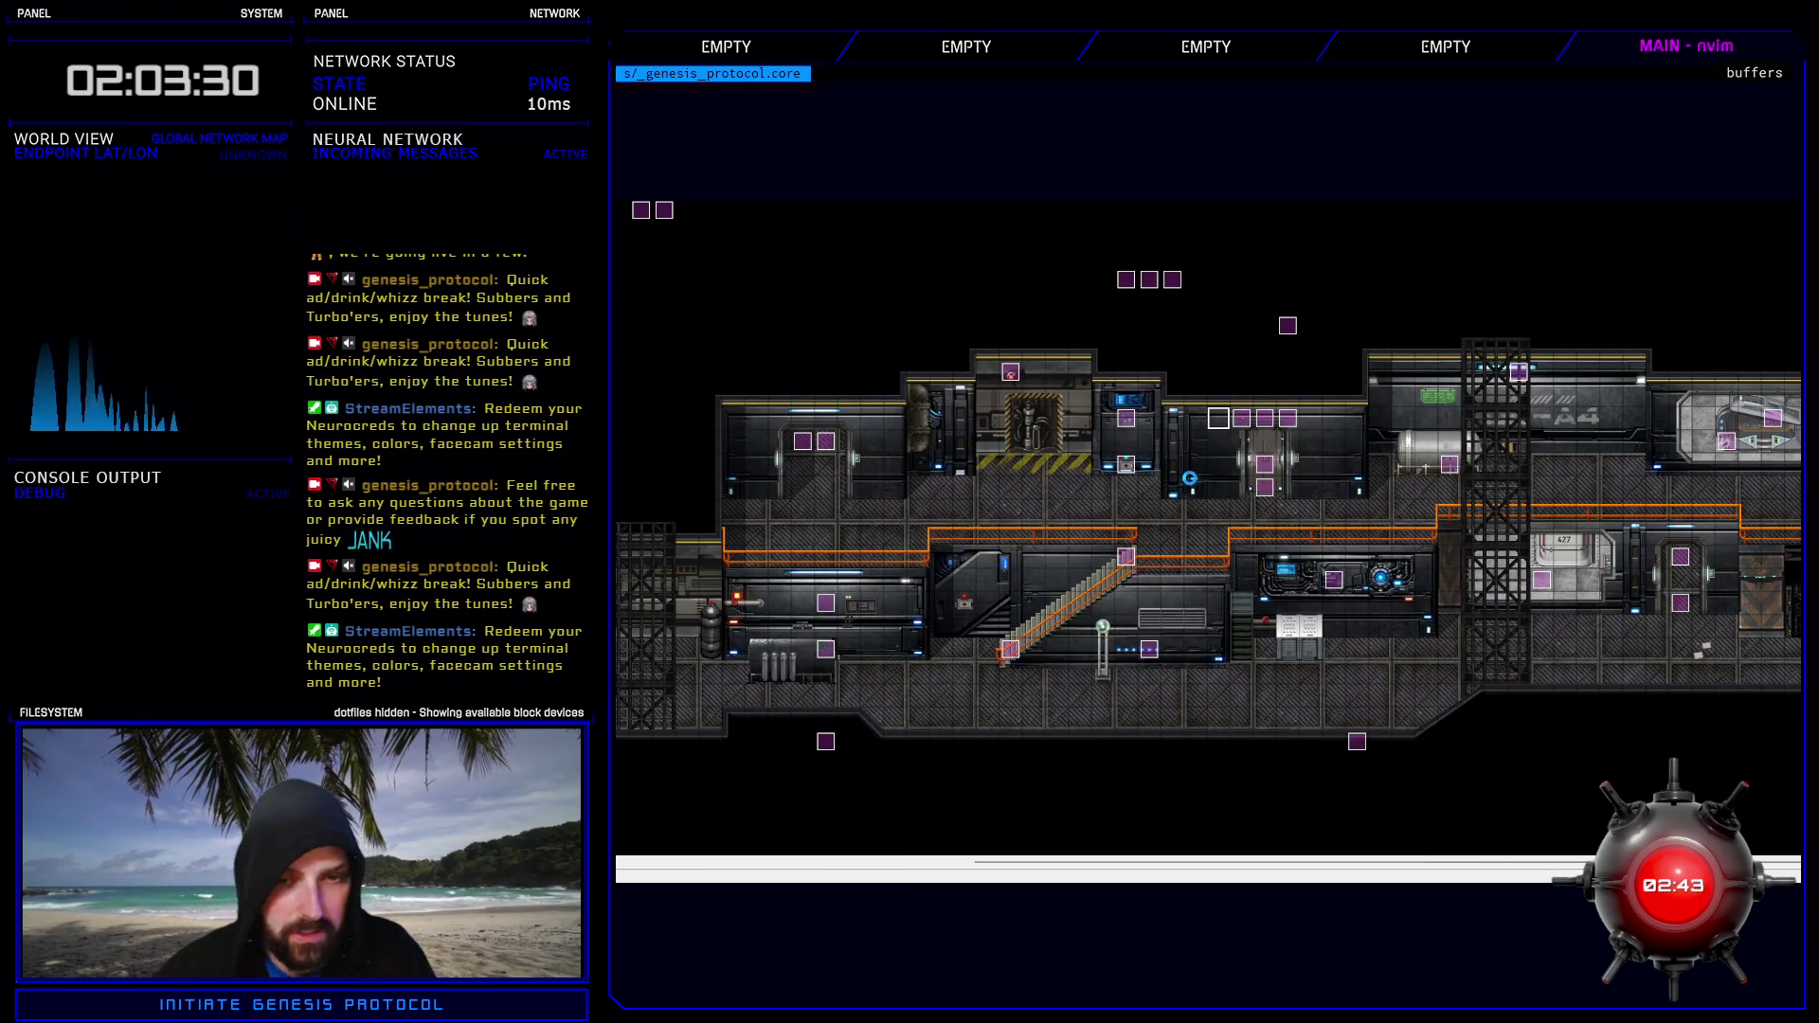
- Comment out CORE Shotty's attack_type: 1 line in the Enemy Controller script and launch a playtest
{"action": "key", "text": "F11"}
{"action": "scroll", "coordinate": [837, 575], "scroll_direction": "up", "scroll_amount": 10}
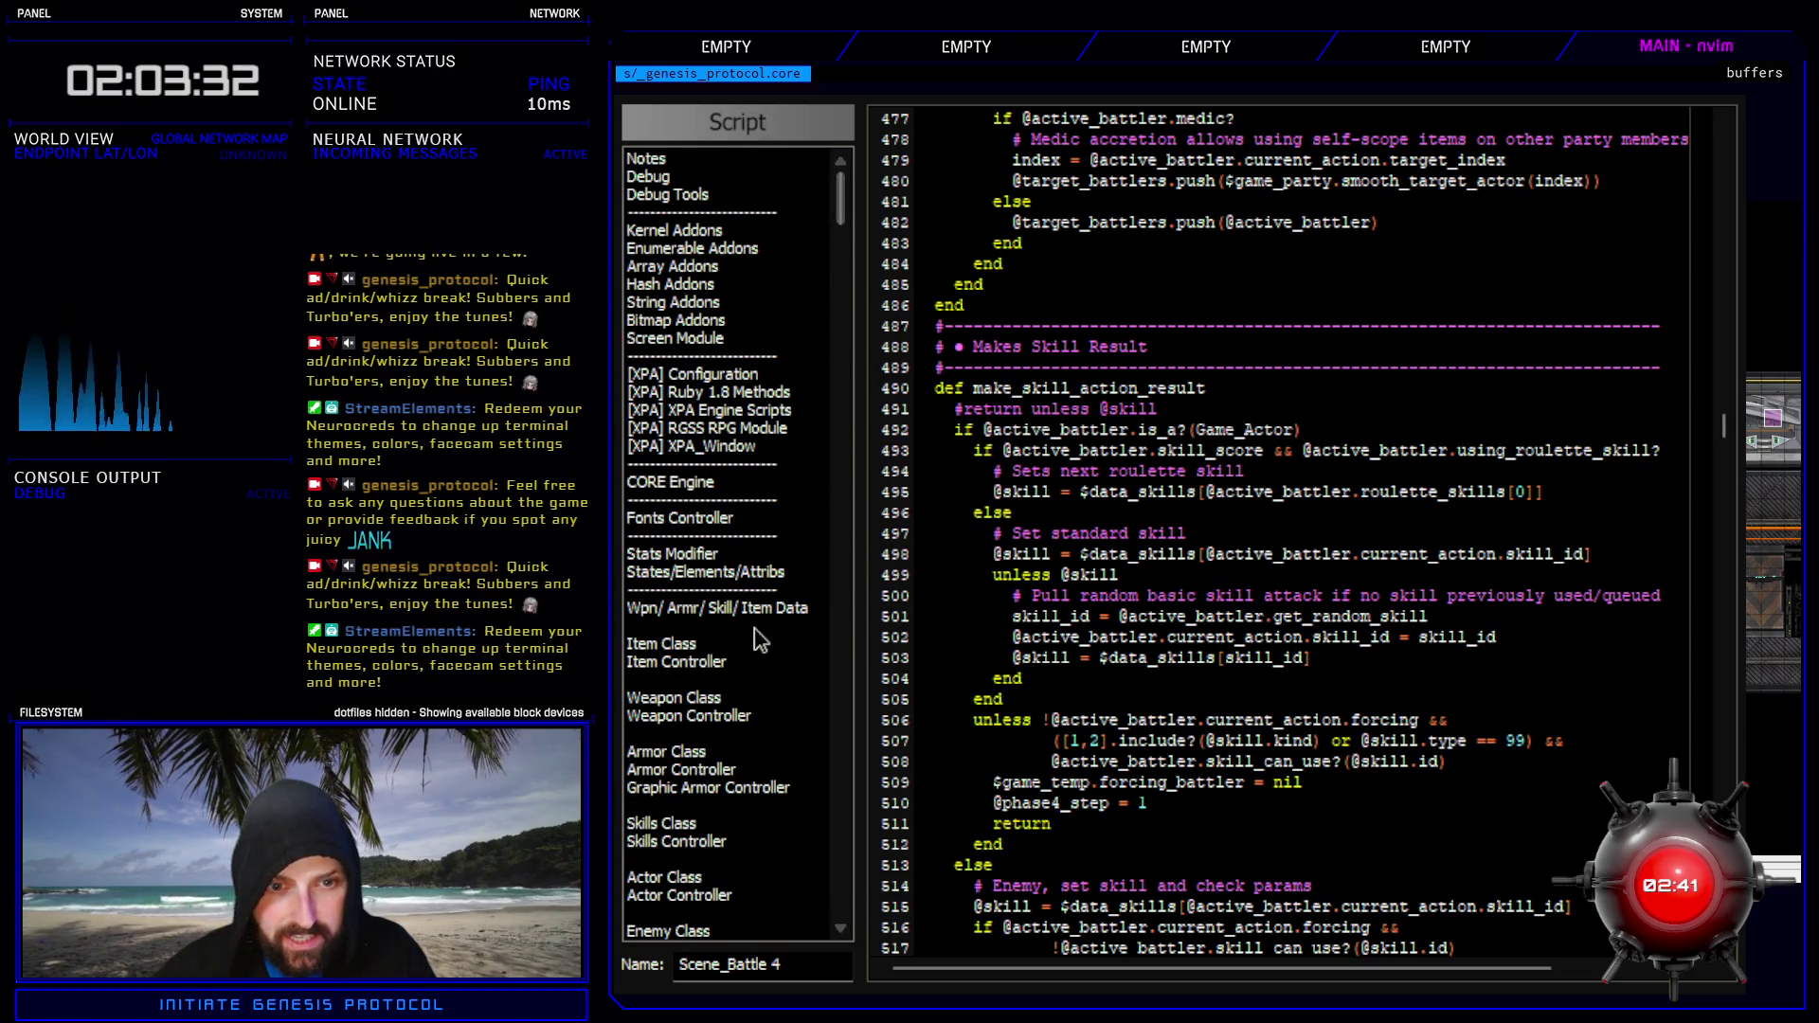
{"action": "scroll", "coordinate": [753, 697], "scroll_direction": "down", "scroll_amount": 3}
{"action": "left_click", "coordinate": [706, 735]}
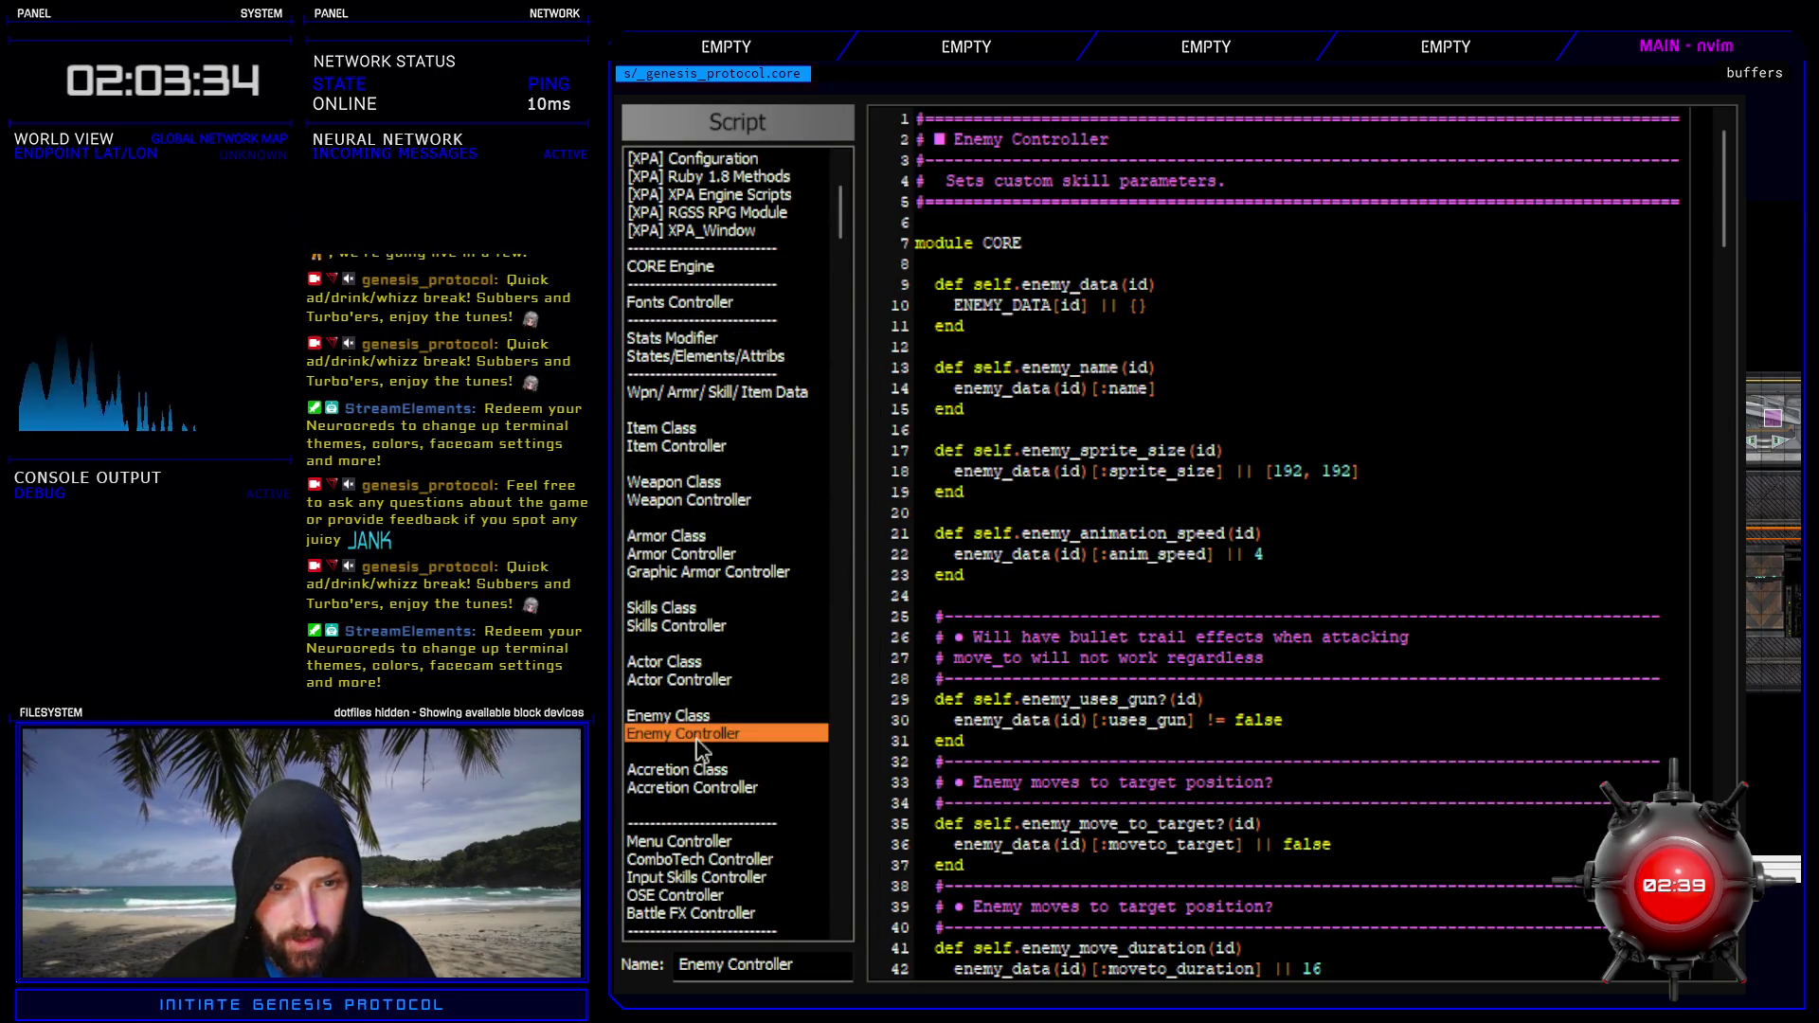
{"action": "scroll", "coordinate": [1270, 770], "scroll_direction": "down", "scroll_amount": 10}
{"action": "scroll", "coordinate": [1270, 770], "scroll_direction": "down", "scroll_amount": 20}
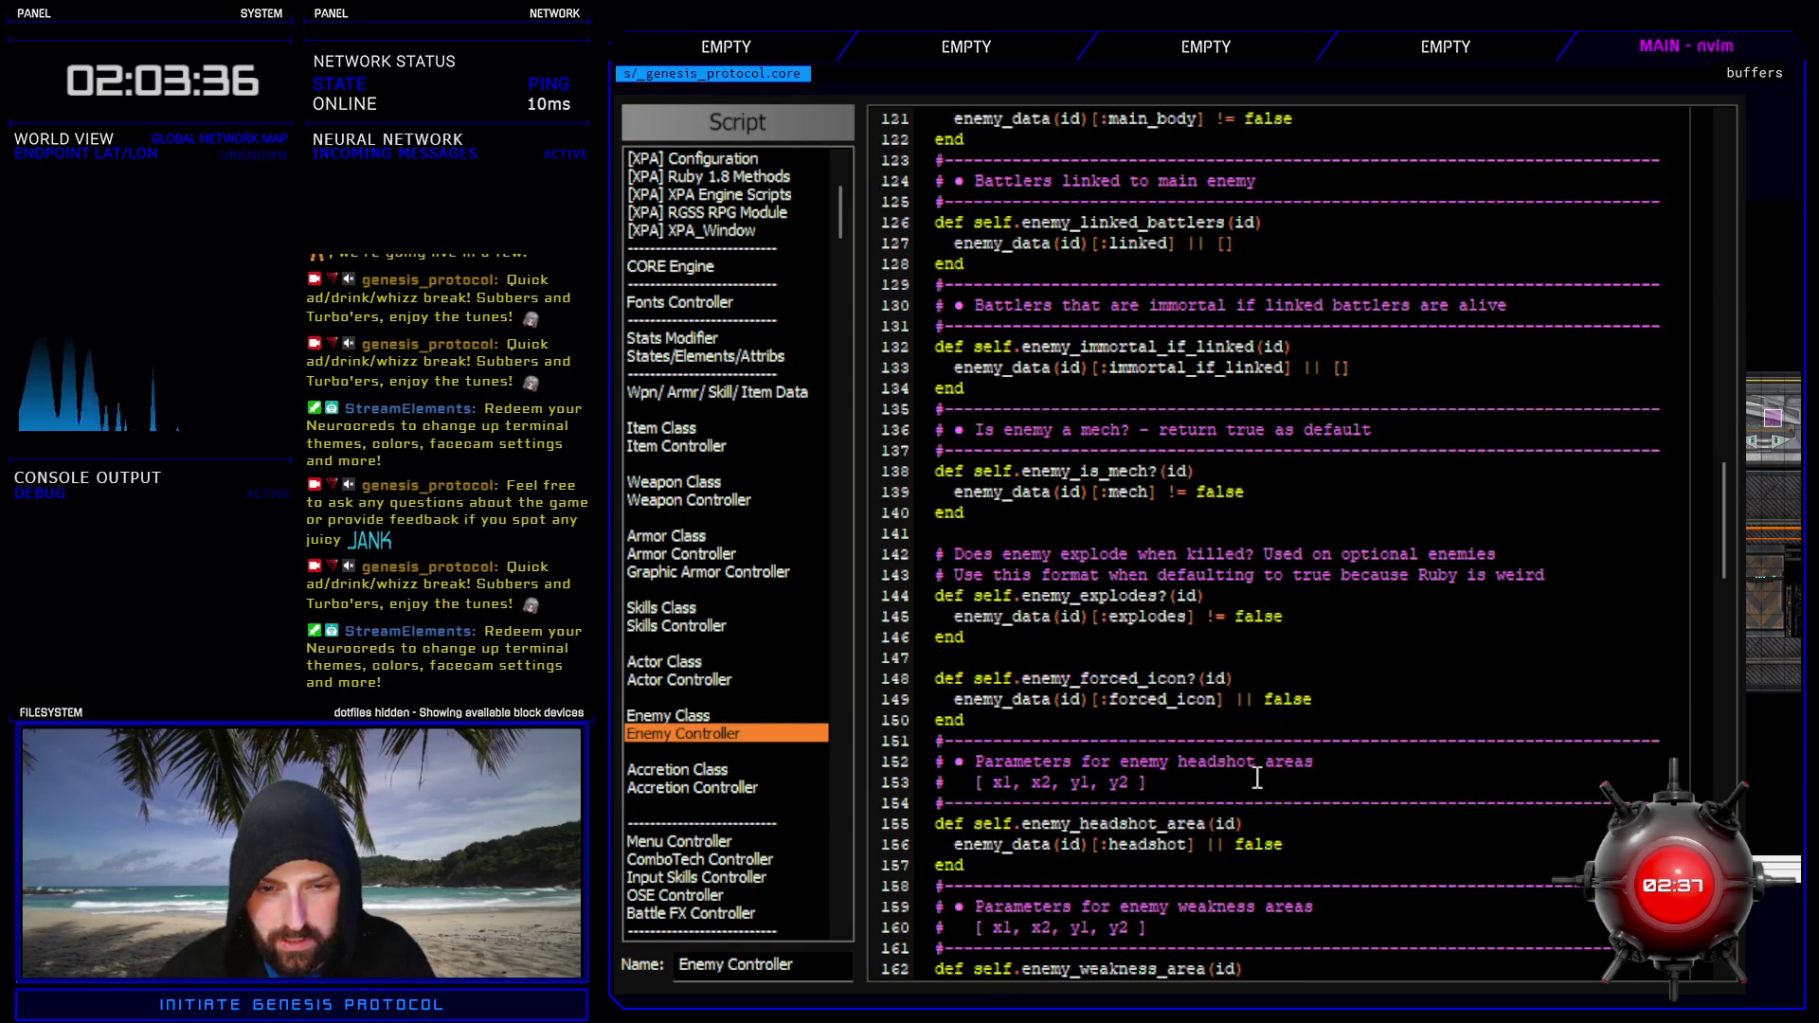
{"action": "scroll", "coordinate": [1147, 768], "scroll_direction": "down", "scroll_amount": 4}
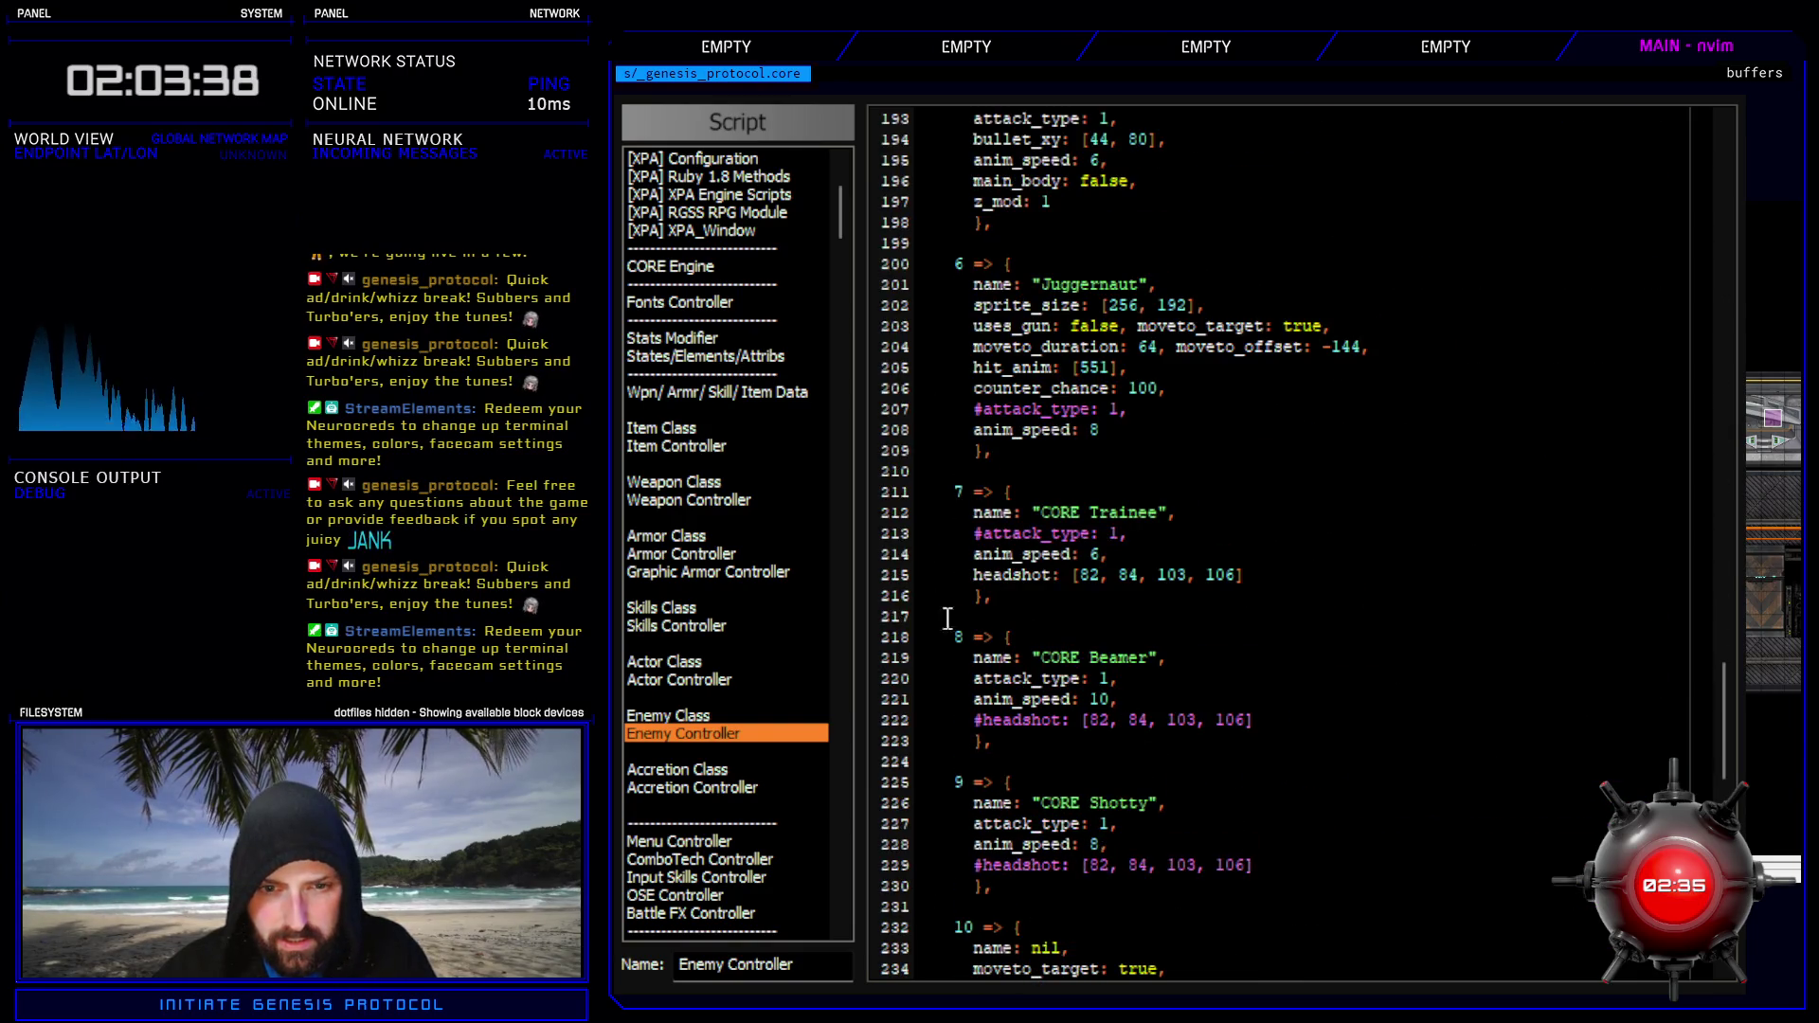
{"action": "left_click", "coordinate": [1127, 678]}
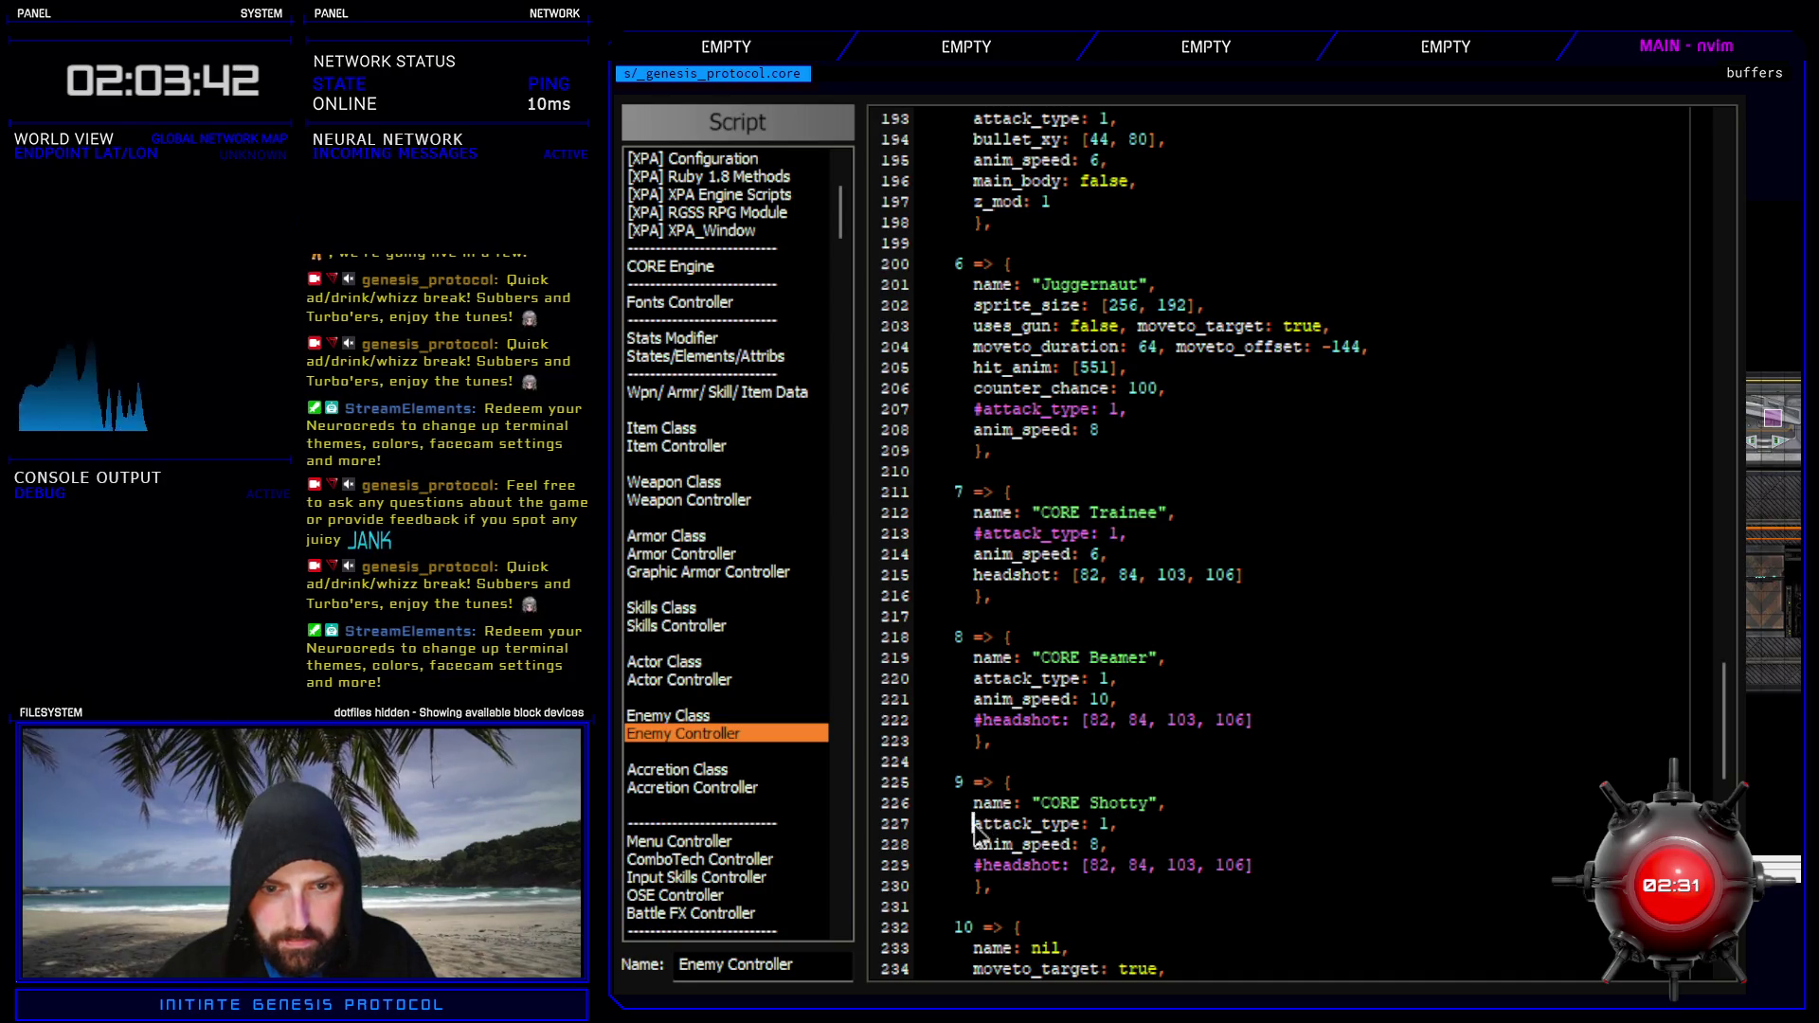
{"action": "type", "text": "#"}
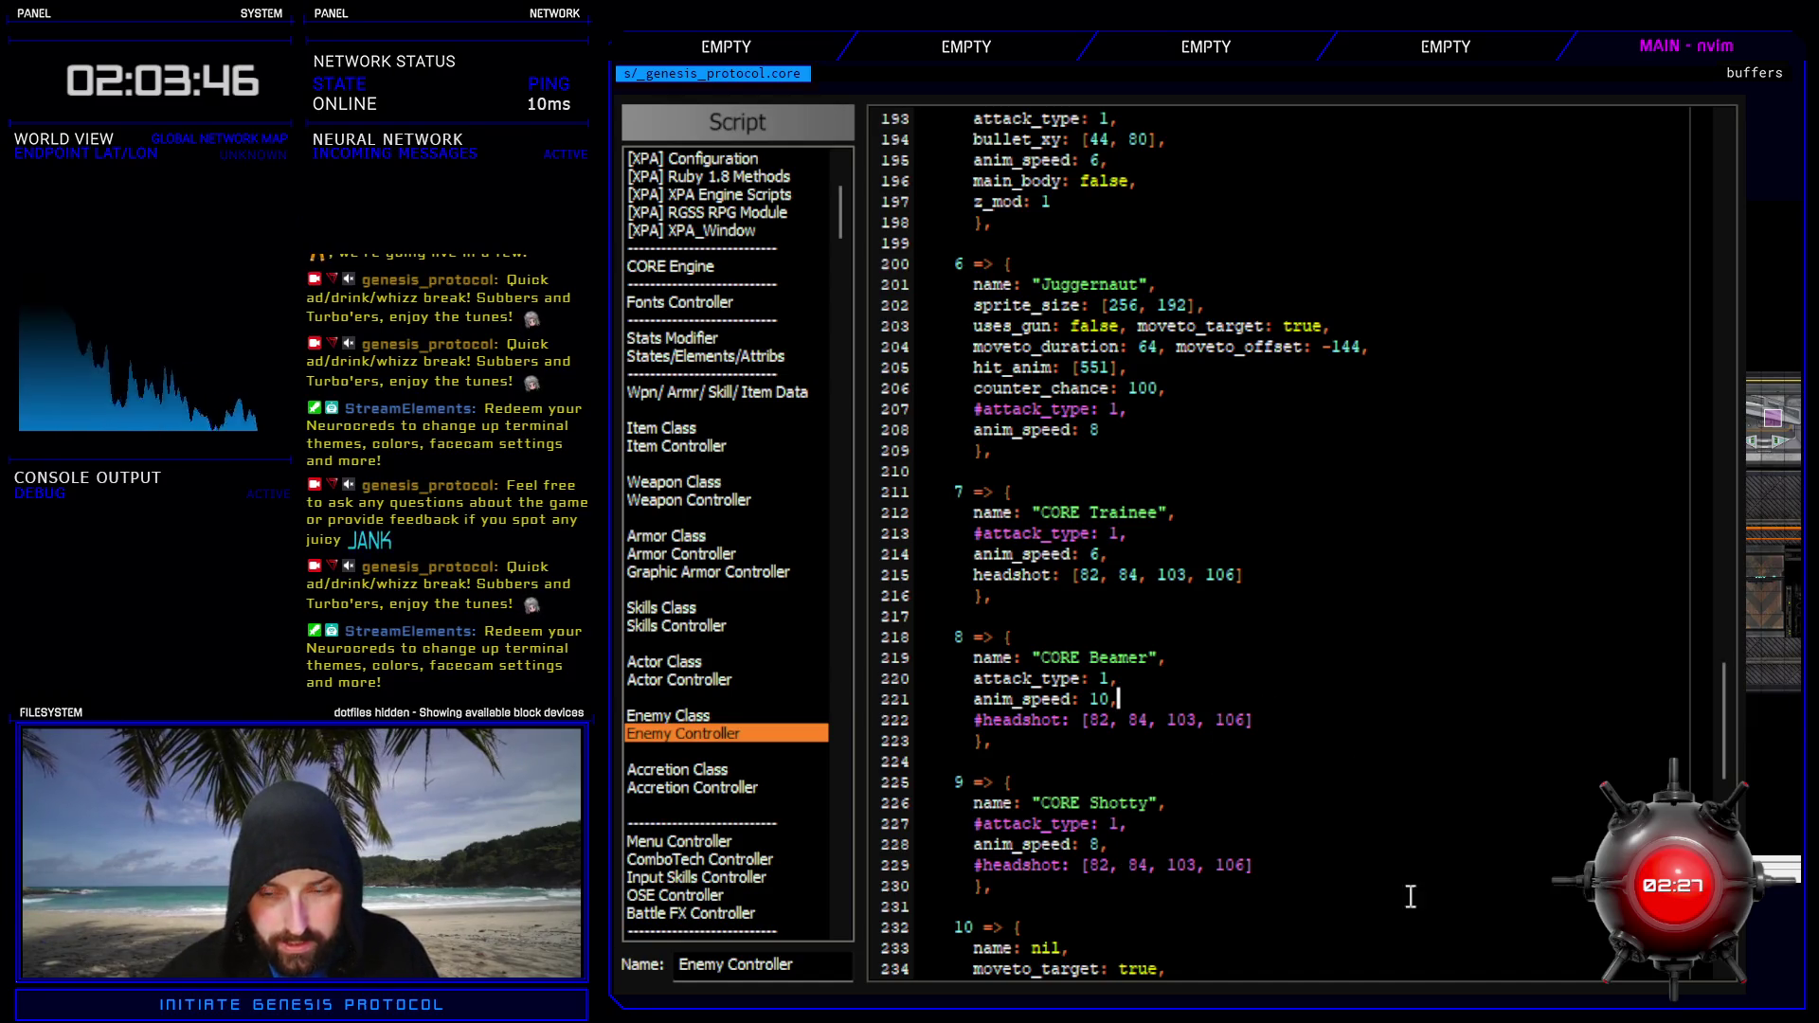
{"action": "key", "text": "F12"}
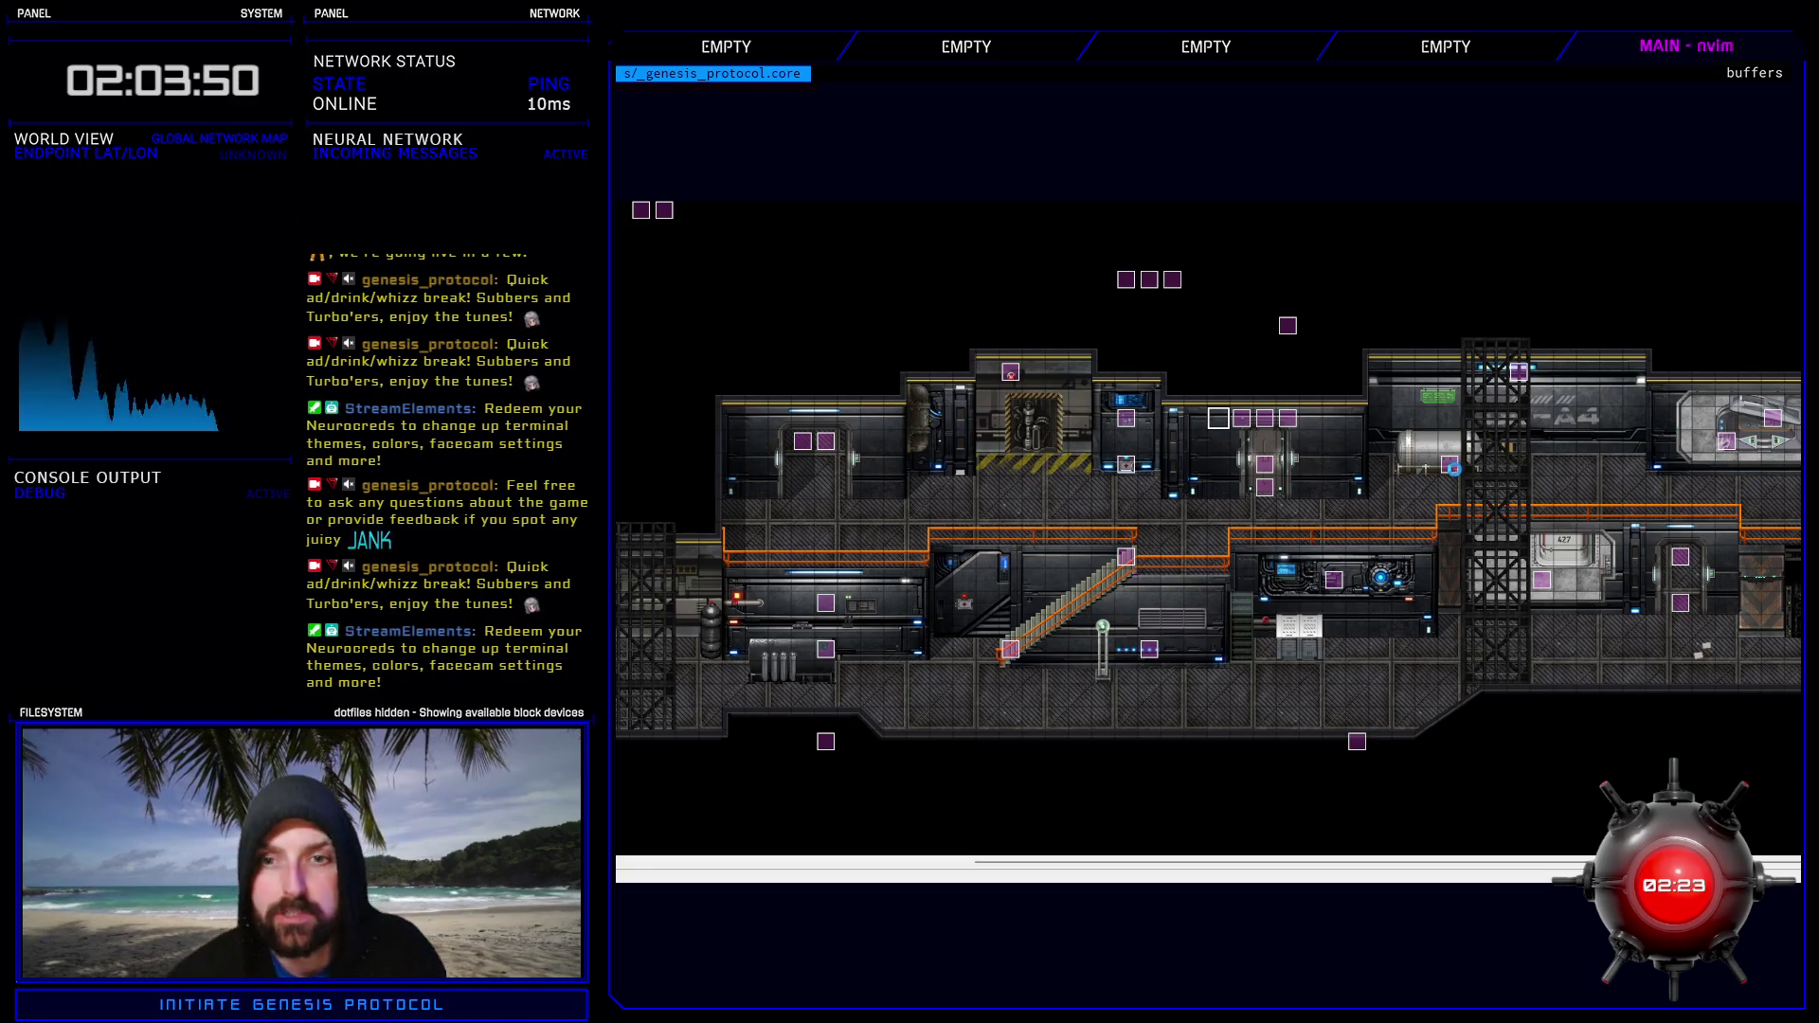
- Reopen the Database over the running game and go from CORE Beamer's entry to the troop setup
{"action": "key", "text": "F9"}
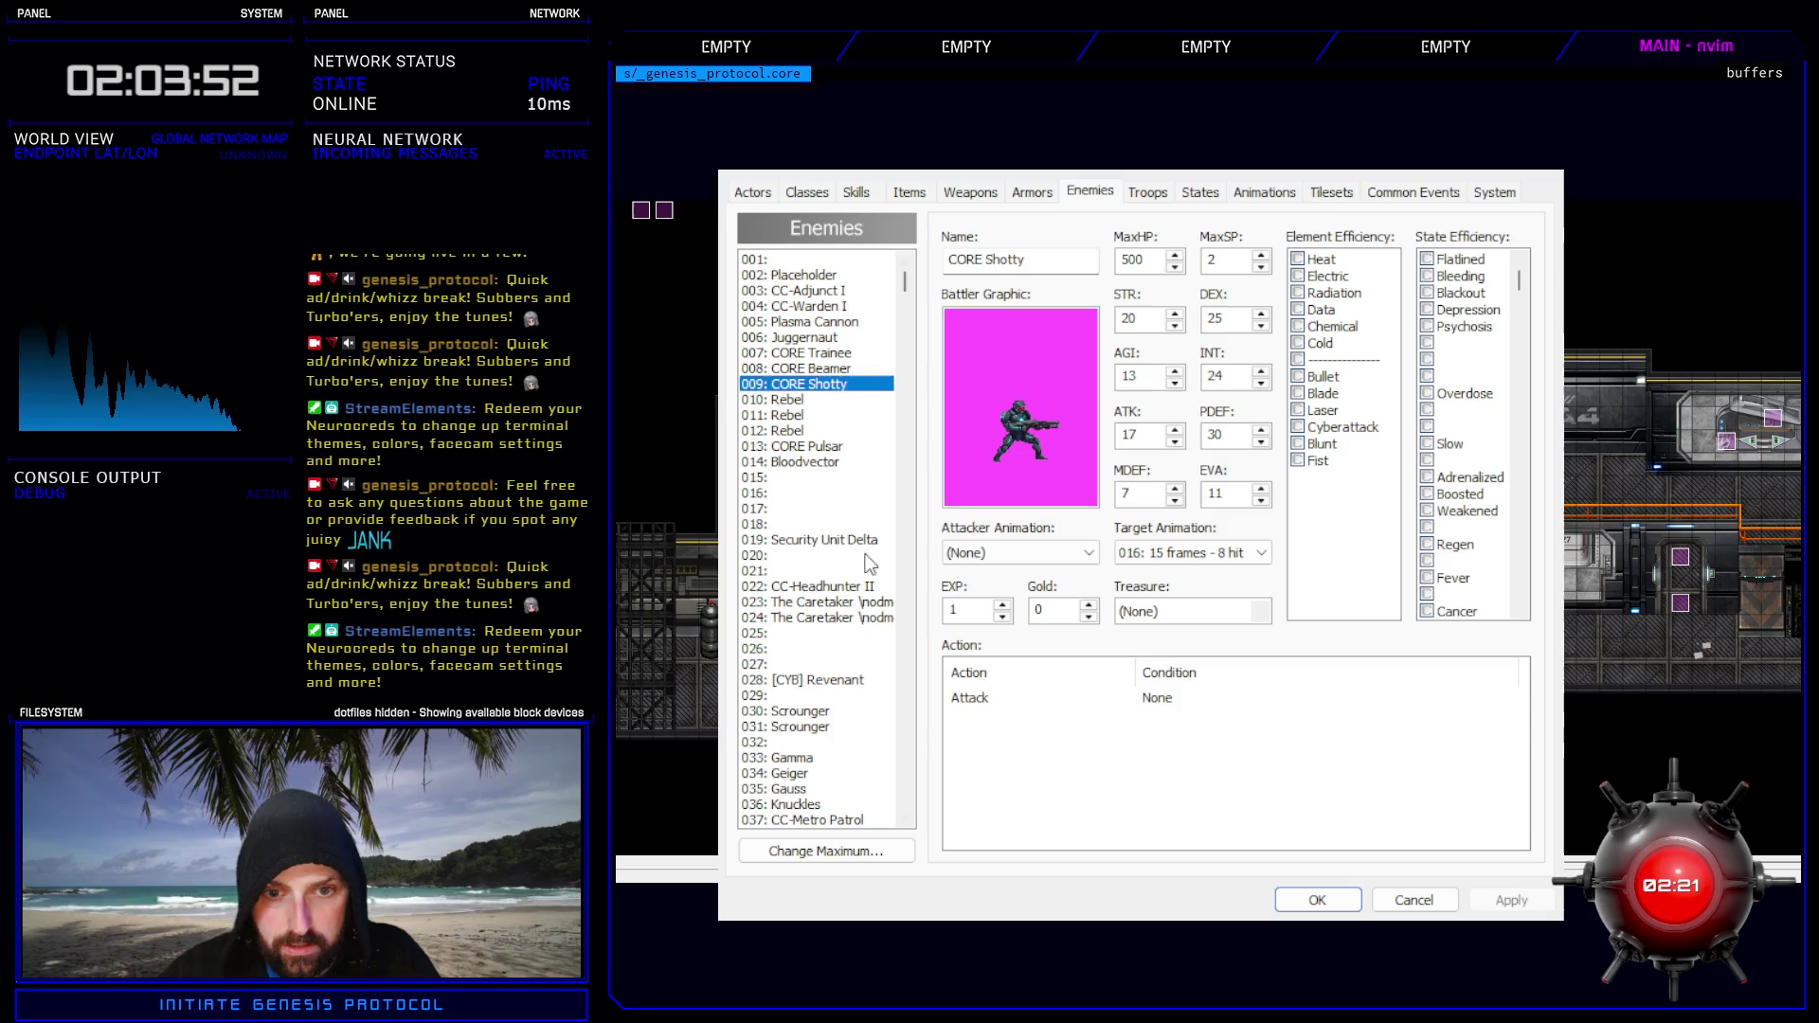
{"action": "left_click", "coordinate": [821, 368]}
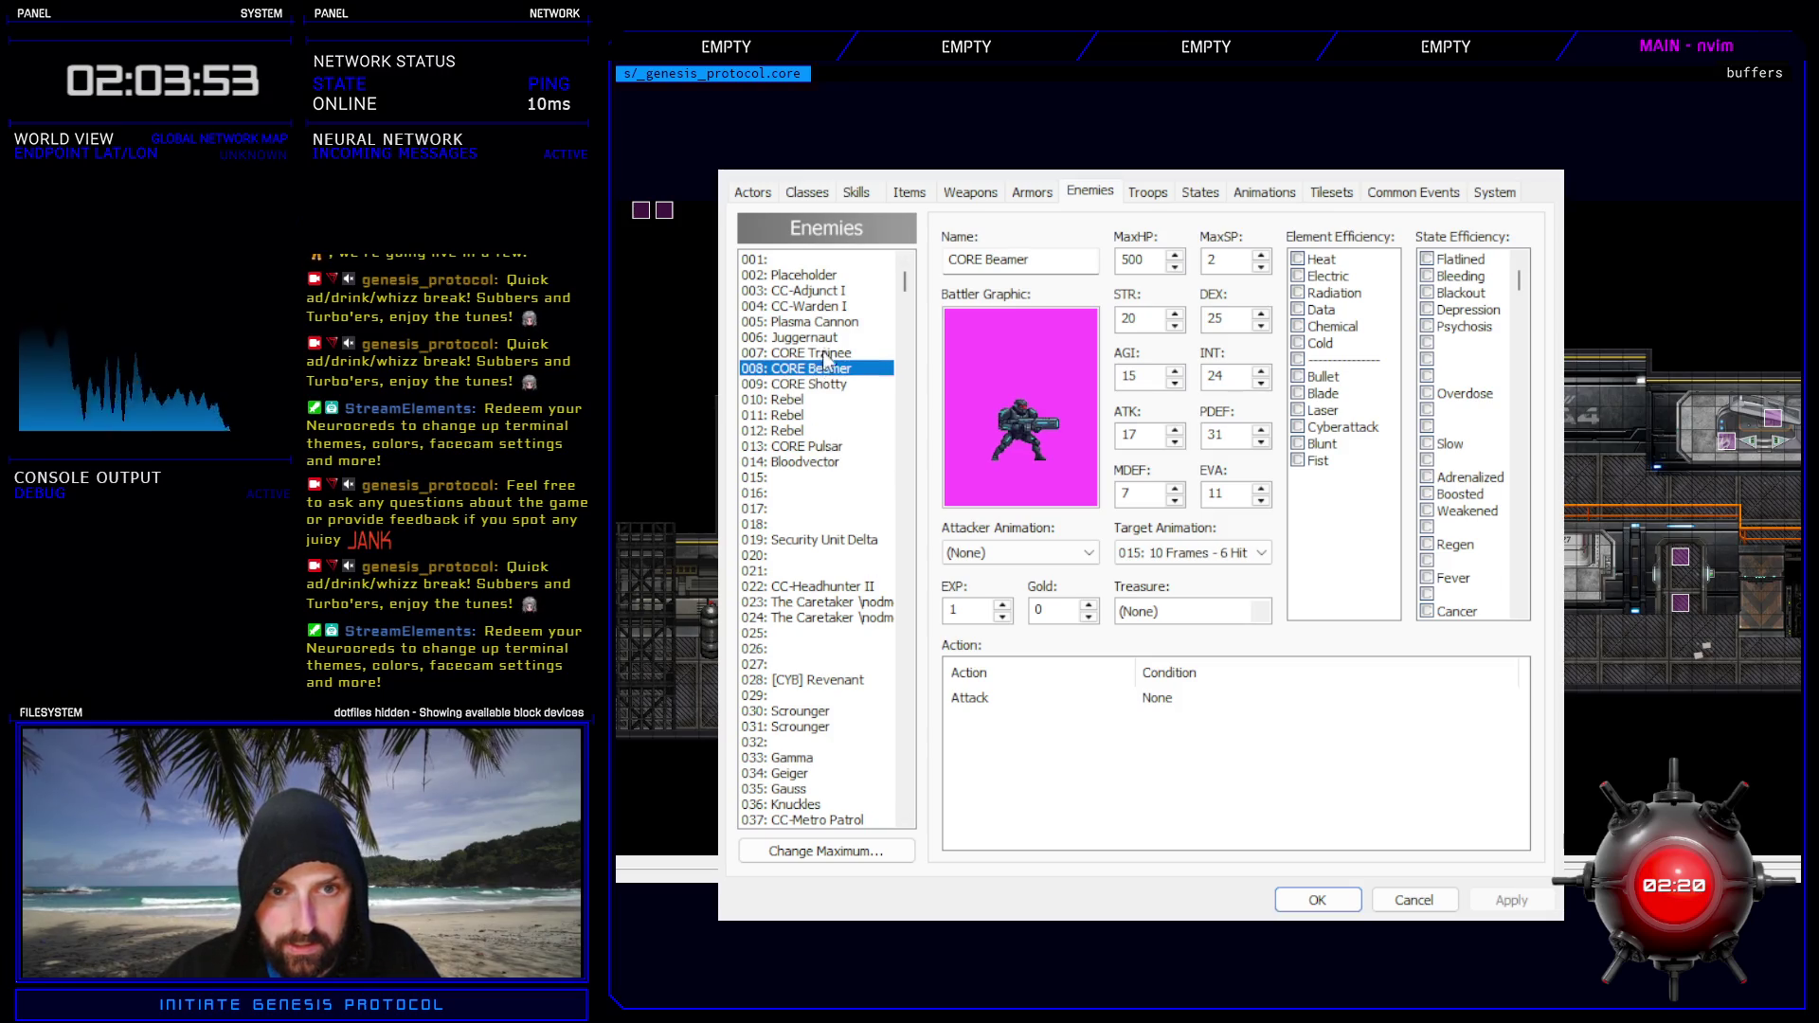
{"action": "left_click", "coordinate": [1151, 194]}
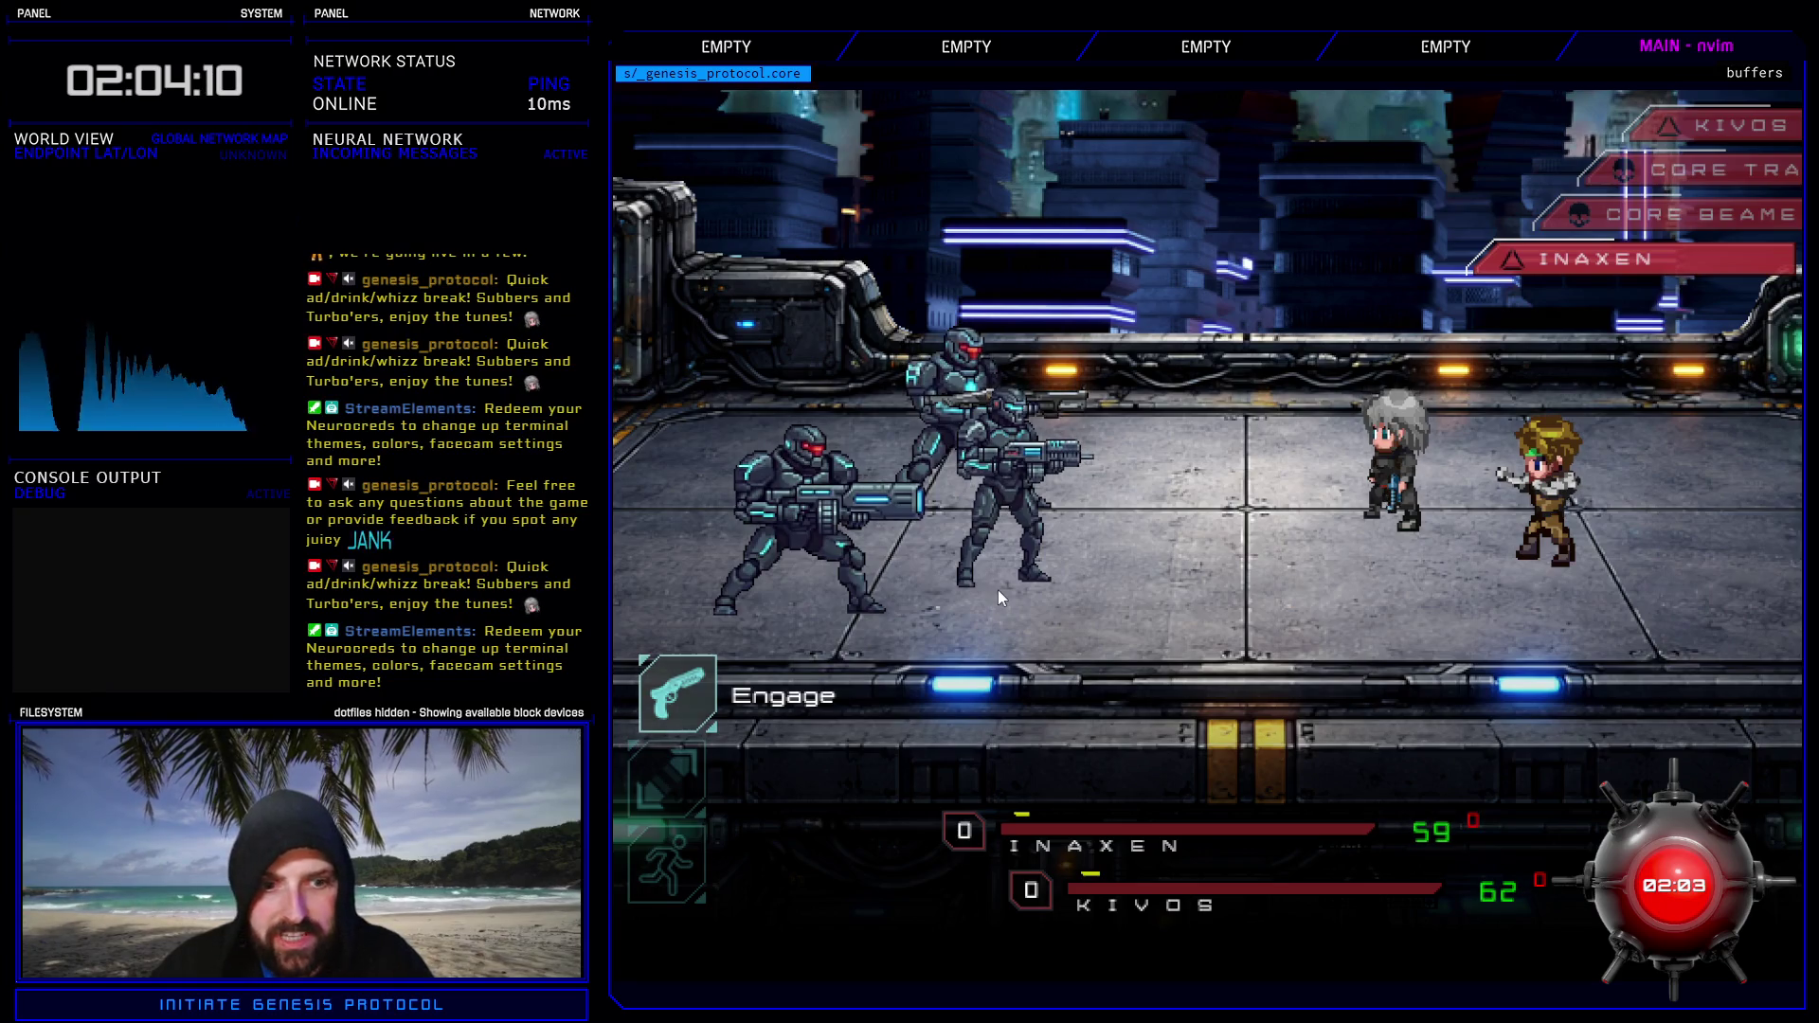
- Engage, use the skull skill on the CORE Trainee, then have the heroes defend
{"action": "key", "text": "Return"}
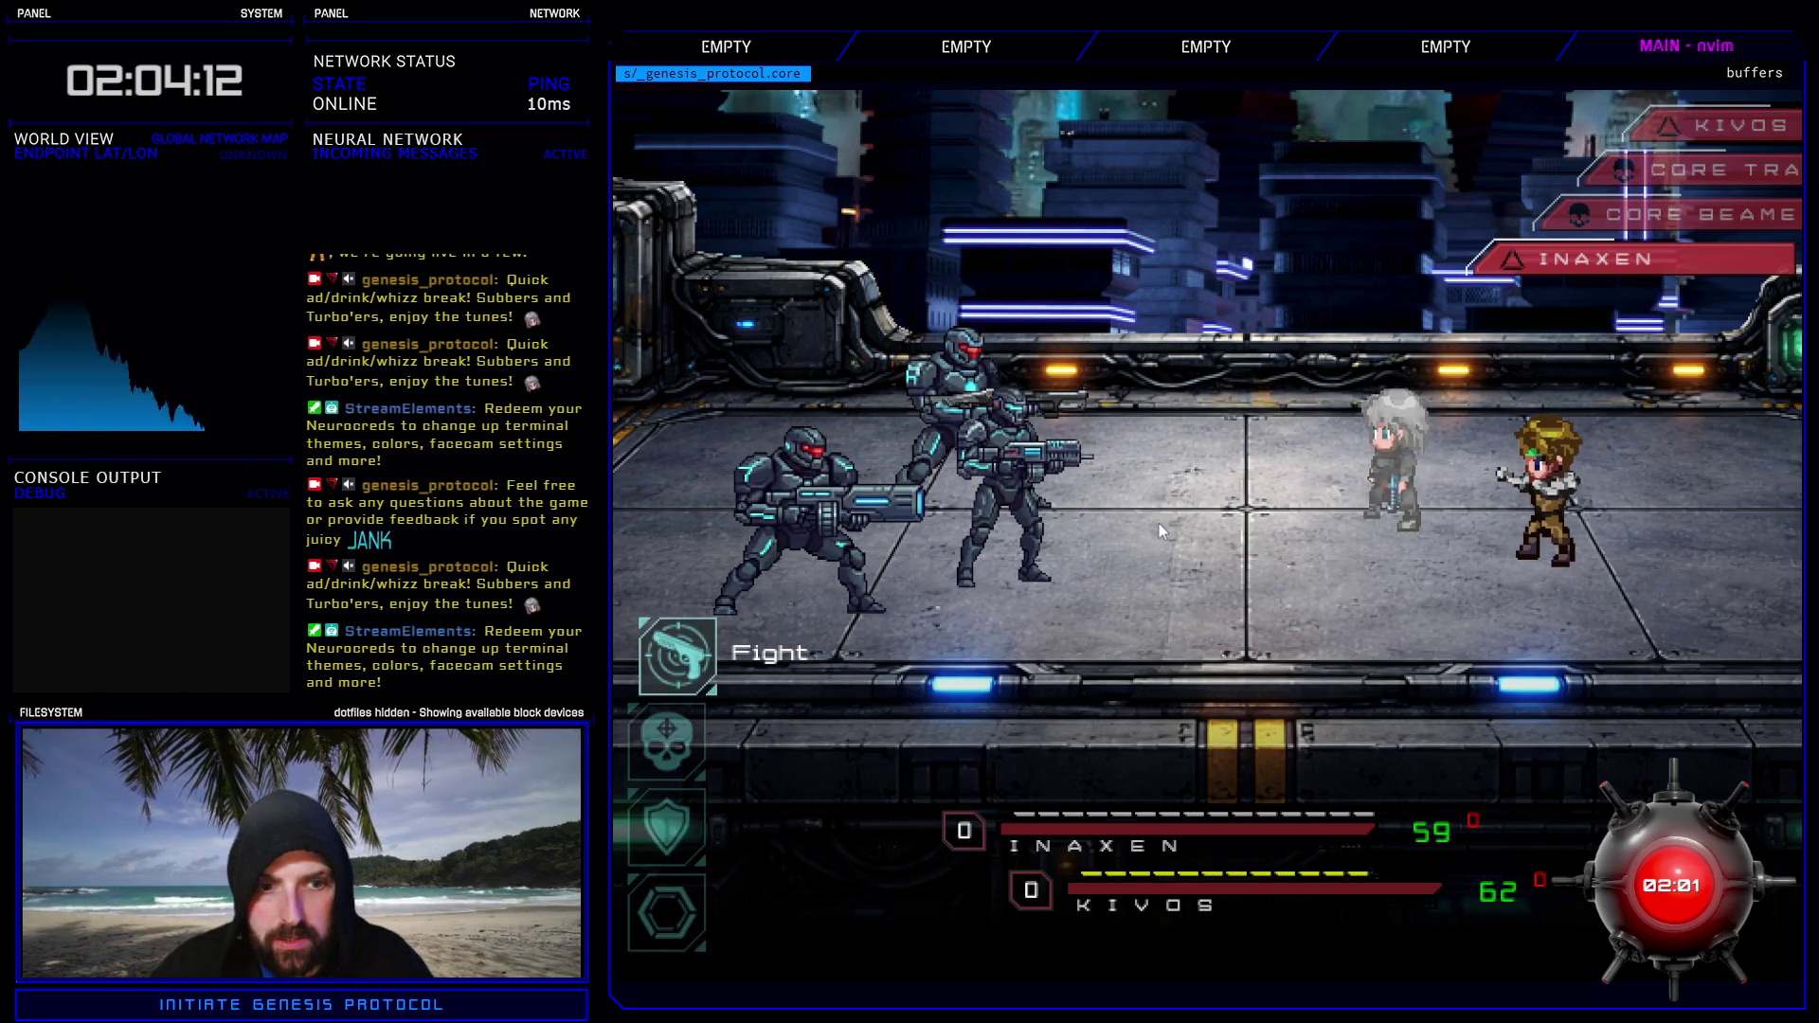
{"action": "key", "text": "Down"}
{"action": "key", "text": "Return"}
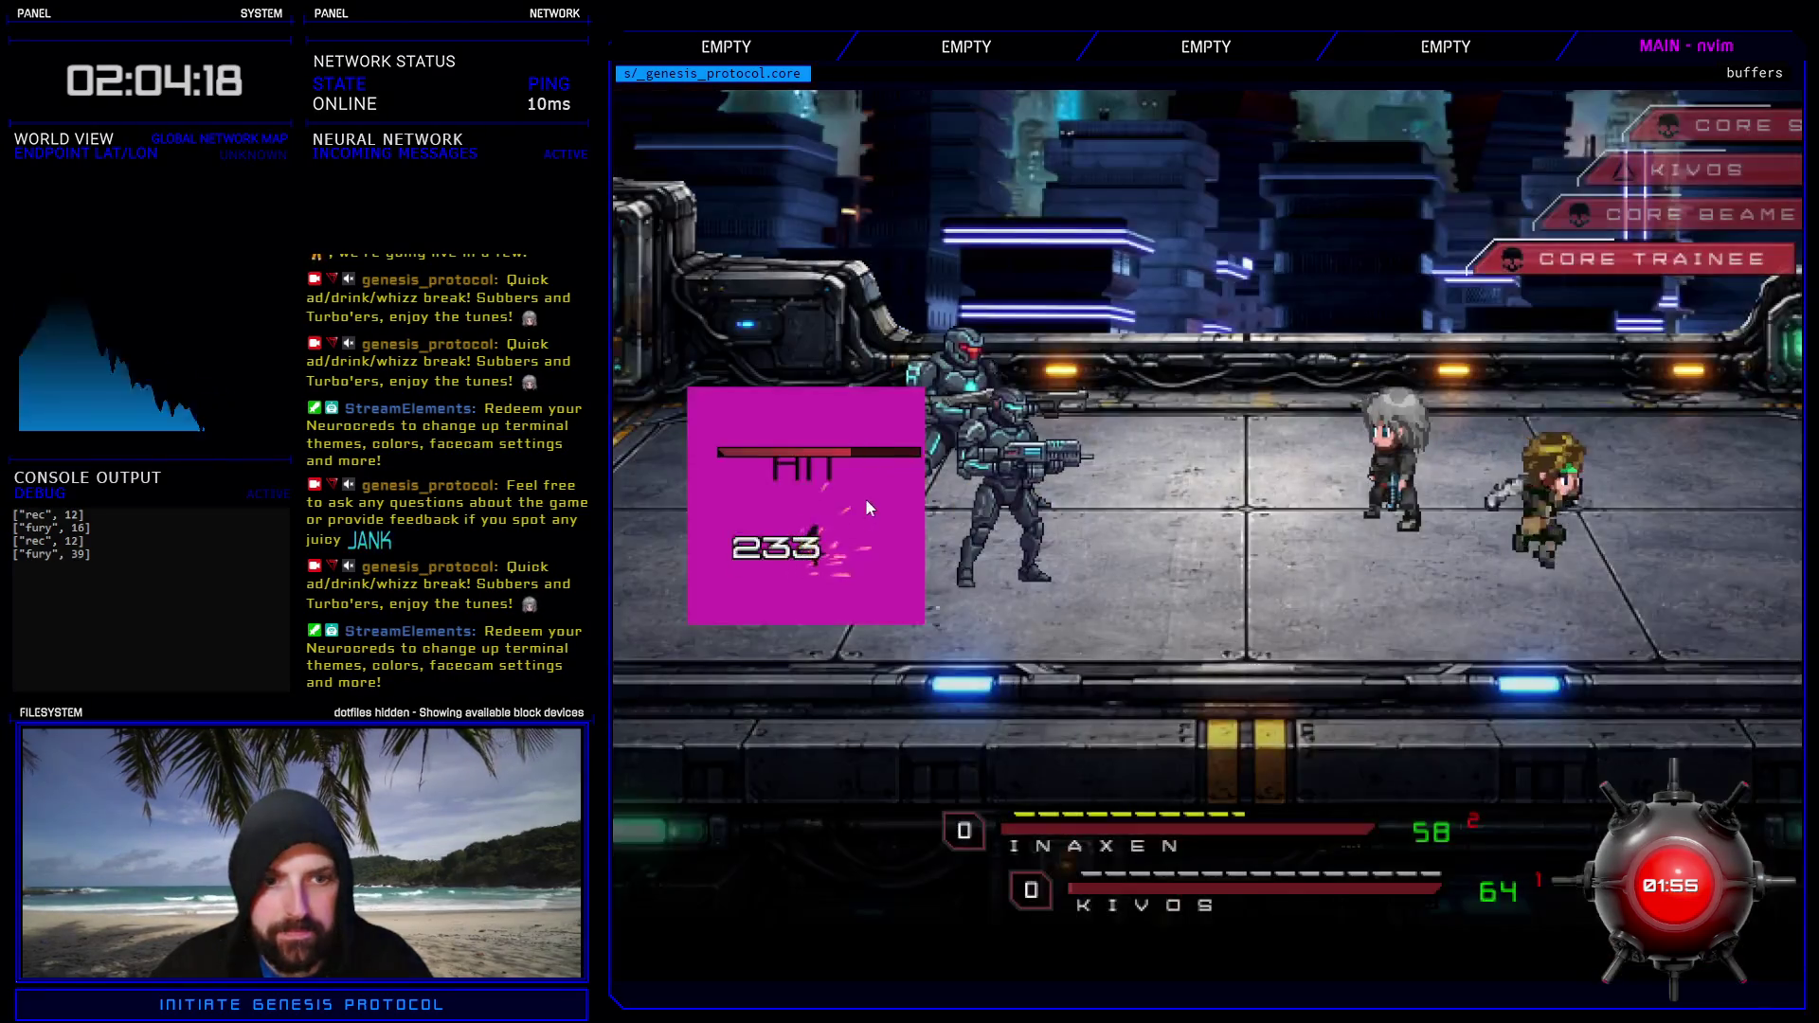
{"action": "key", "text": "Down"}
{"action": "key", "text": "Down"}
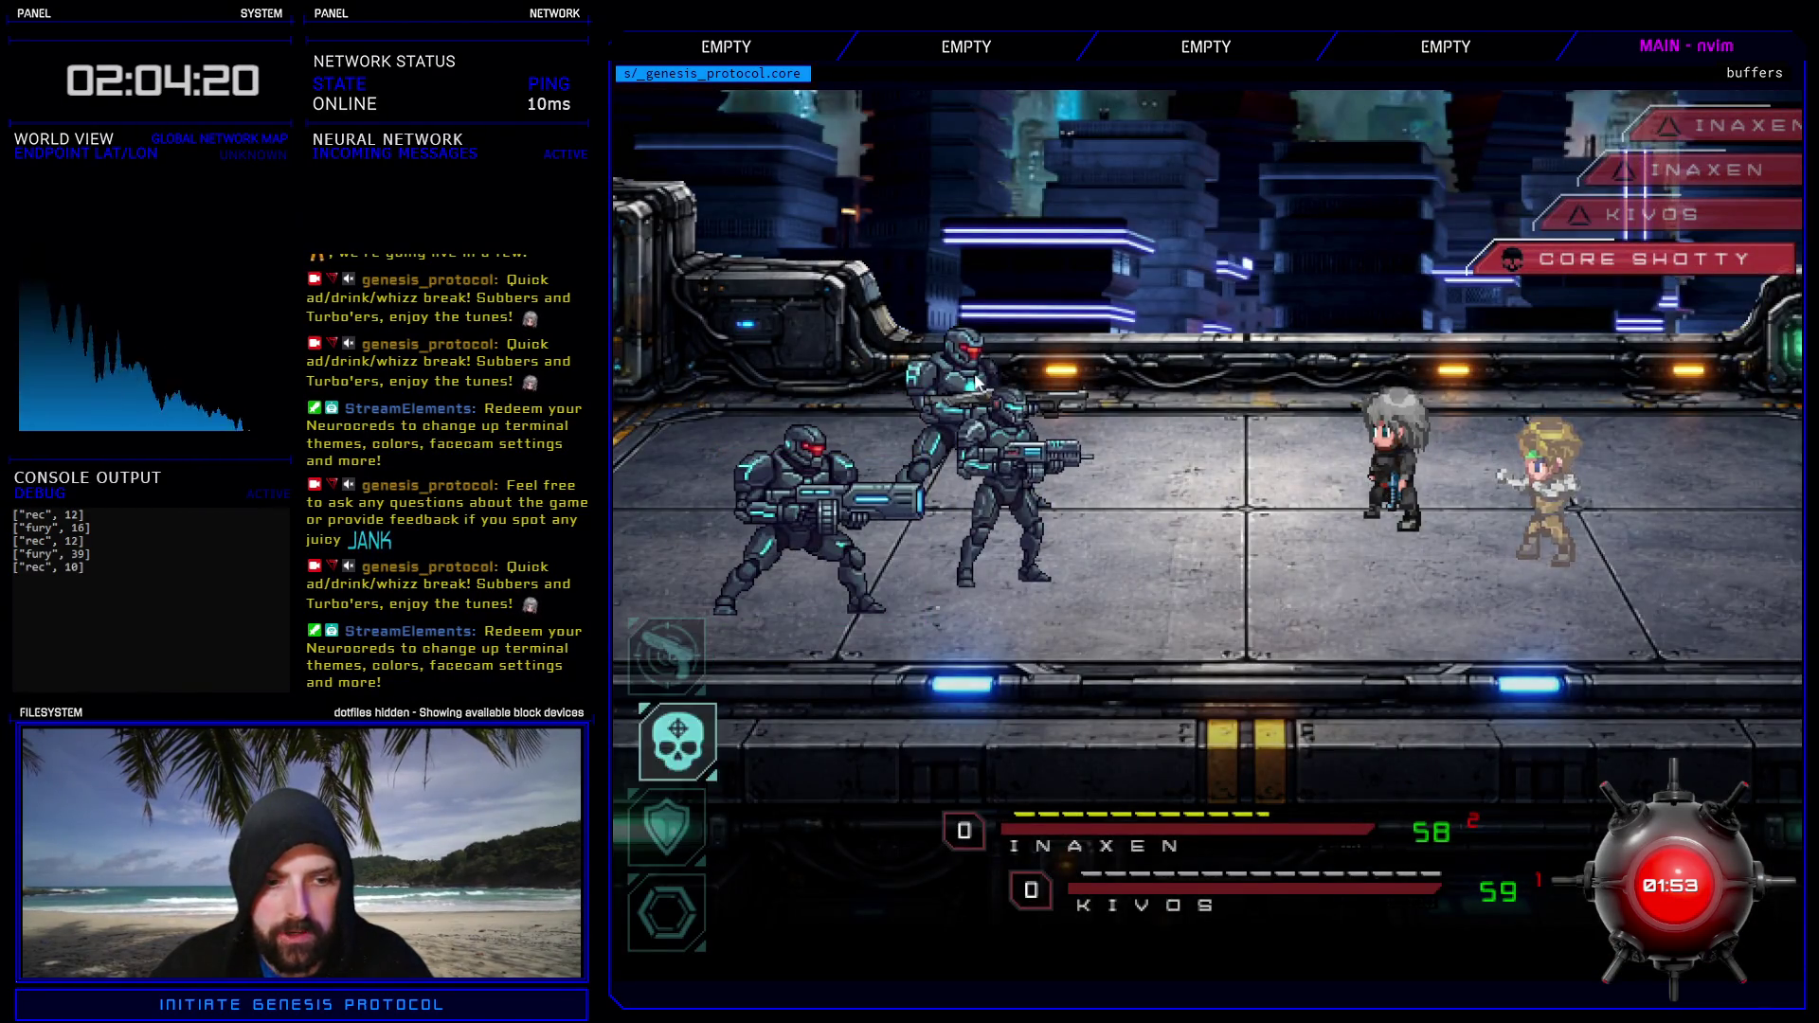
{"action": "key", "text": "Return"}
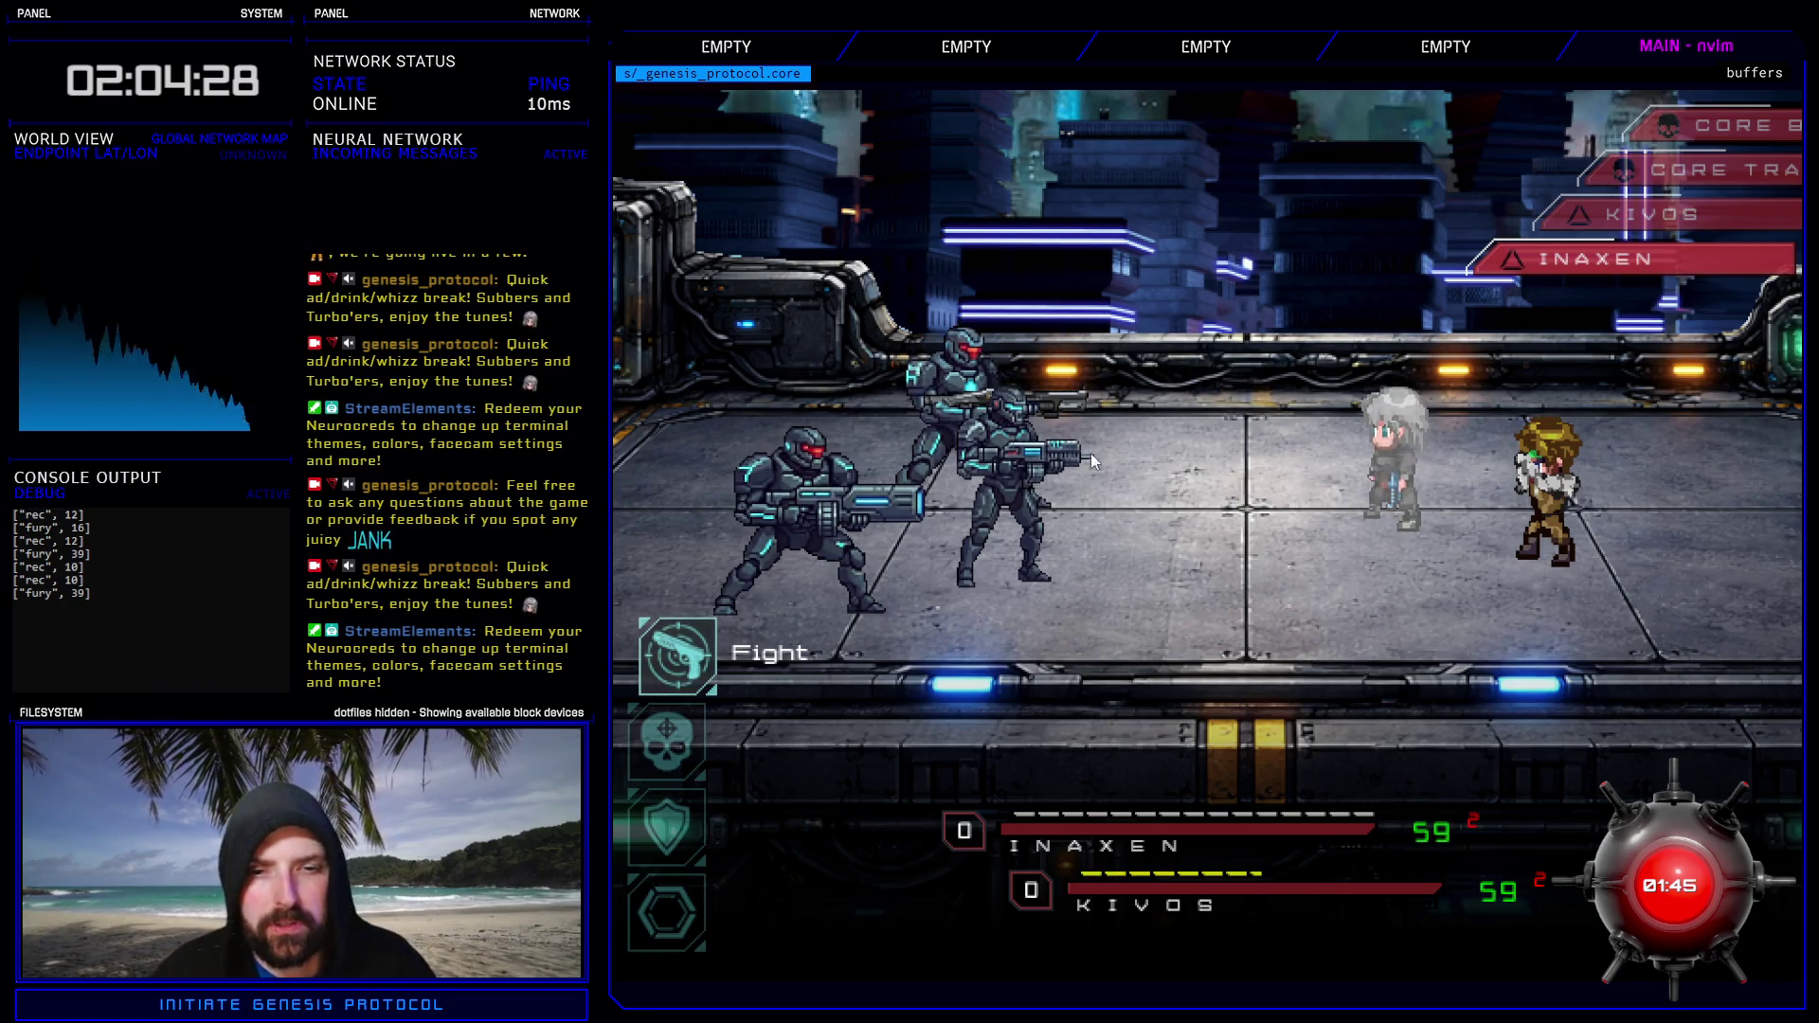
- Have Inaxen defend on the next two turns
{"action": "key", "text": "Down"}
{"action": "key", "text": "Down"}
{"action": "key", "text": "Return"}
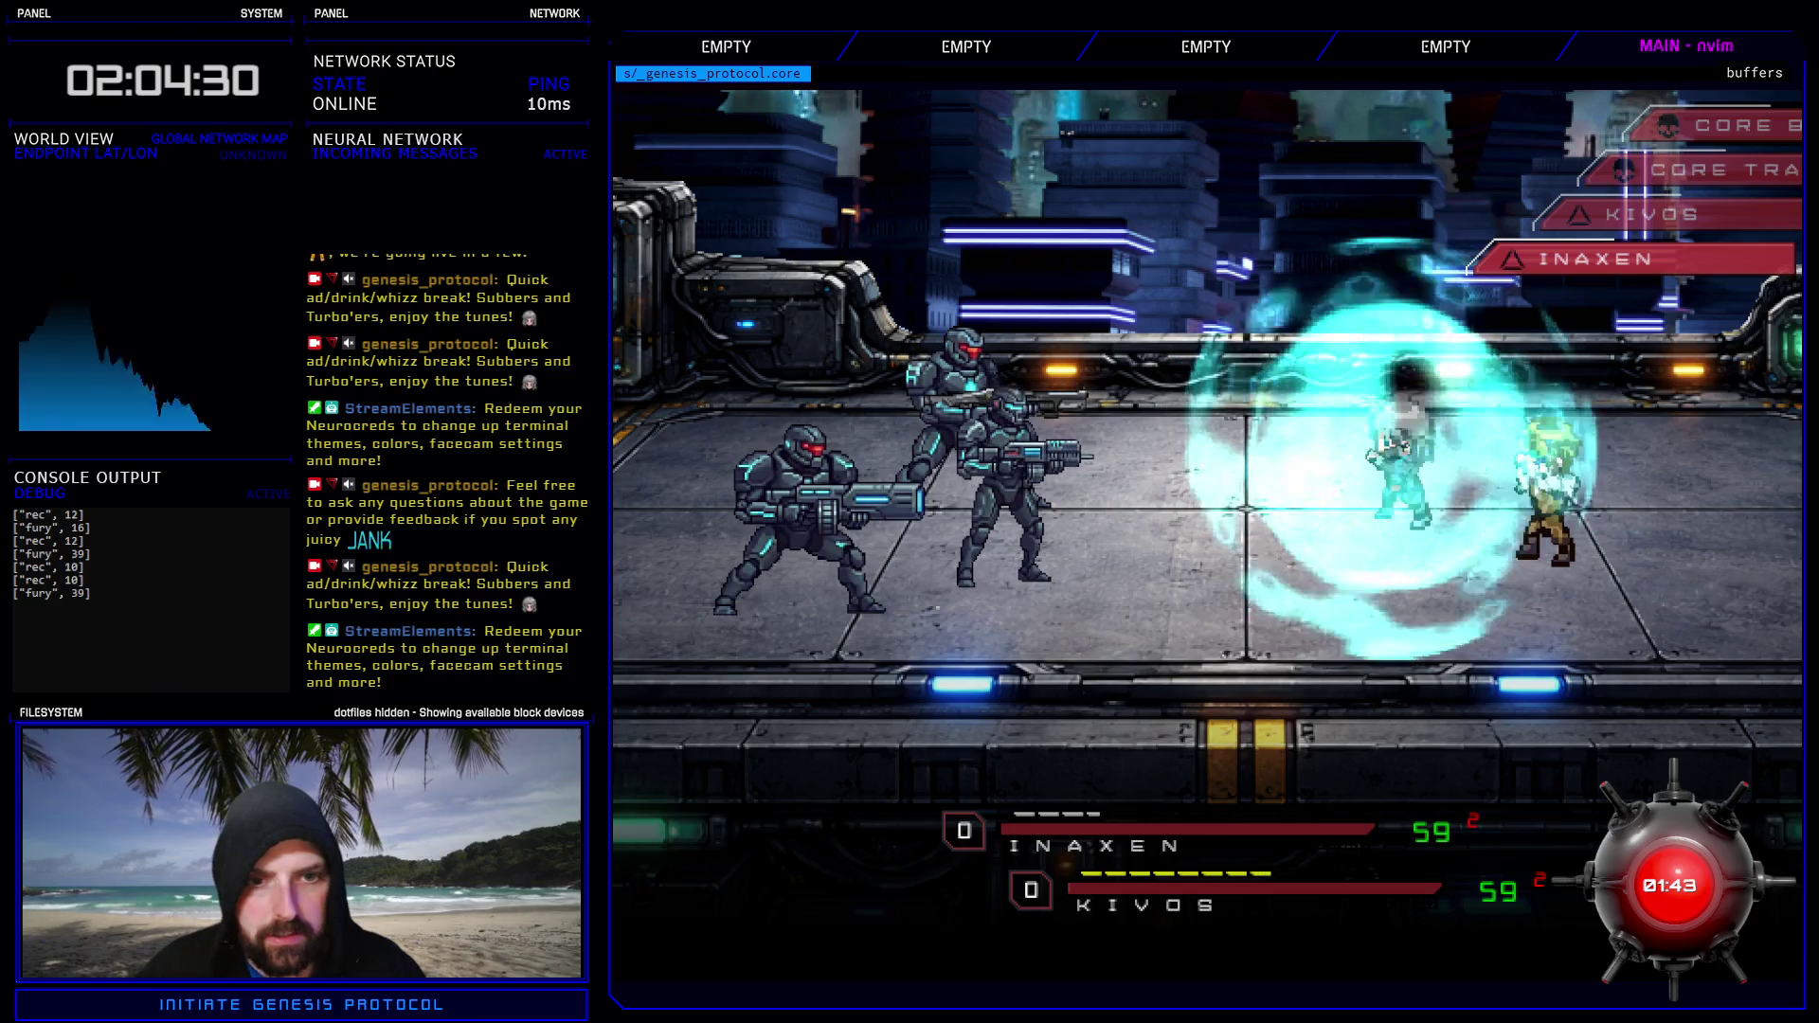
{"action": "key", "text": "Down"}
{"action": "key", "text": "Down"}
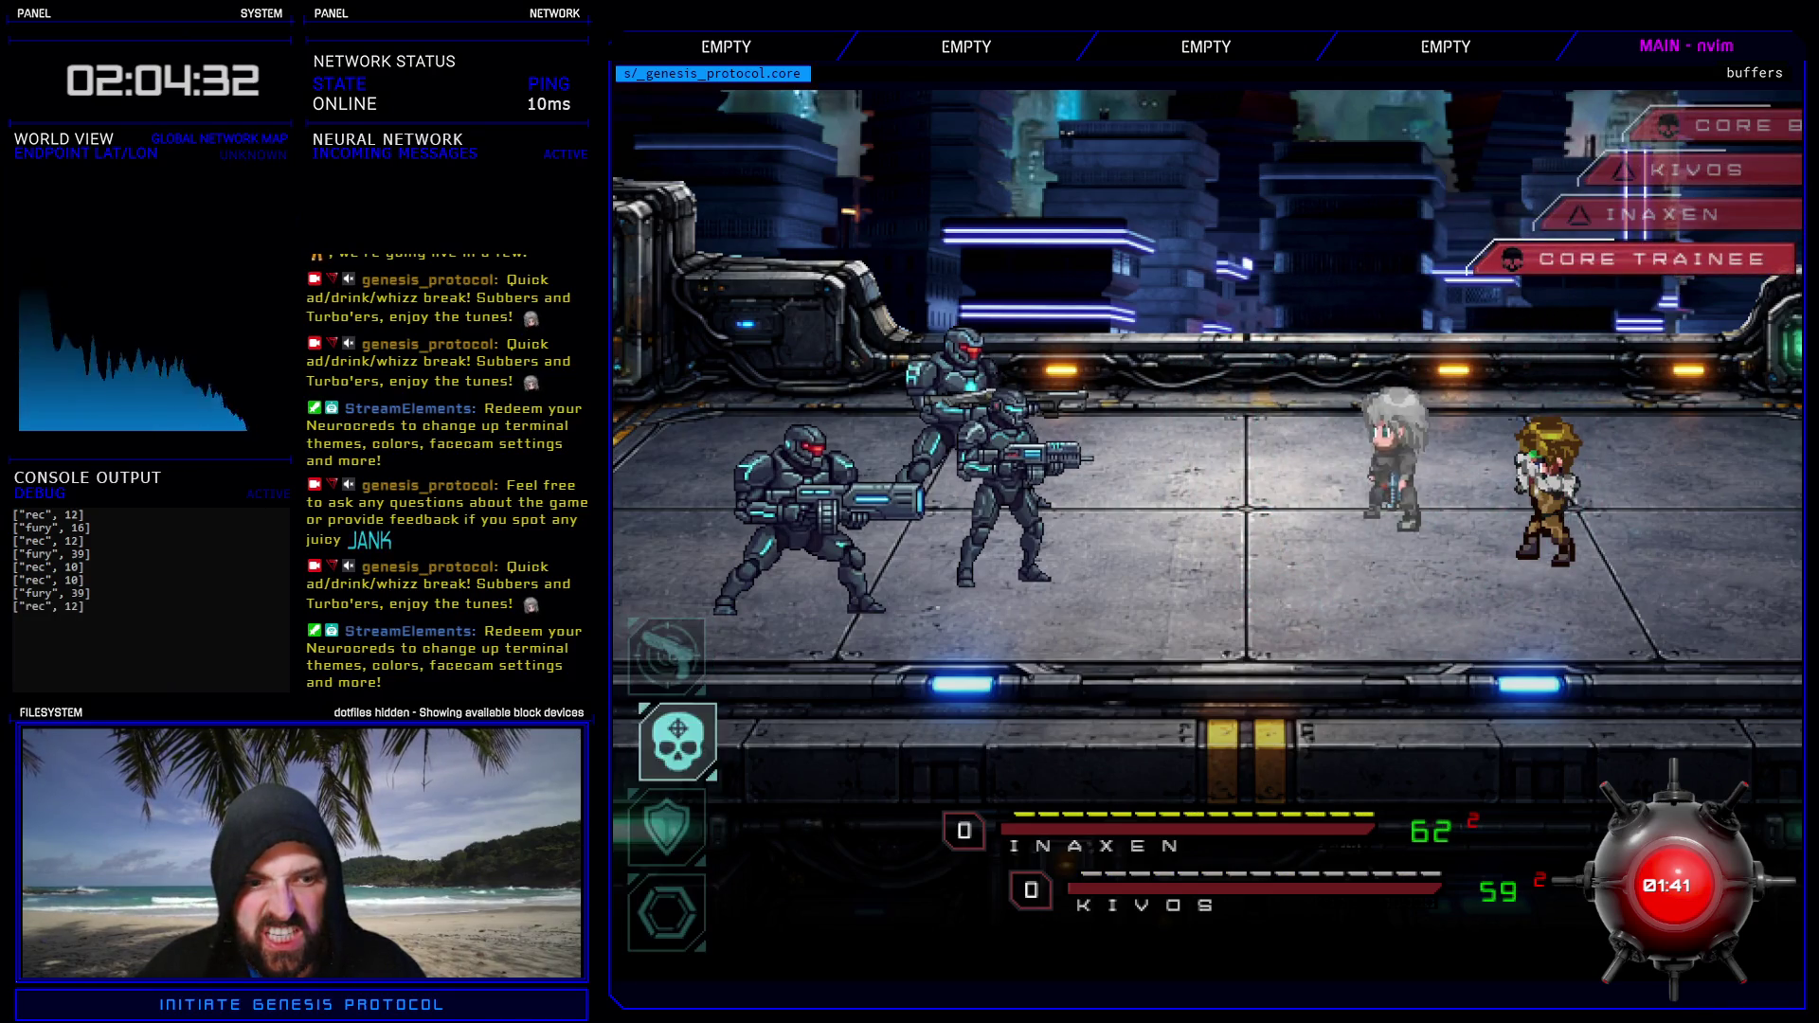
{"action": "key", "text": "Up"}
{"action": "key", "text": "Up"}
{"action": "key", "text": "Down"}
{"action": "key", "text": "Down"}
{"action": "key", "text": "Return"}
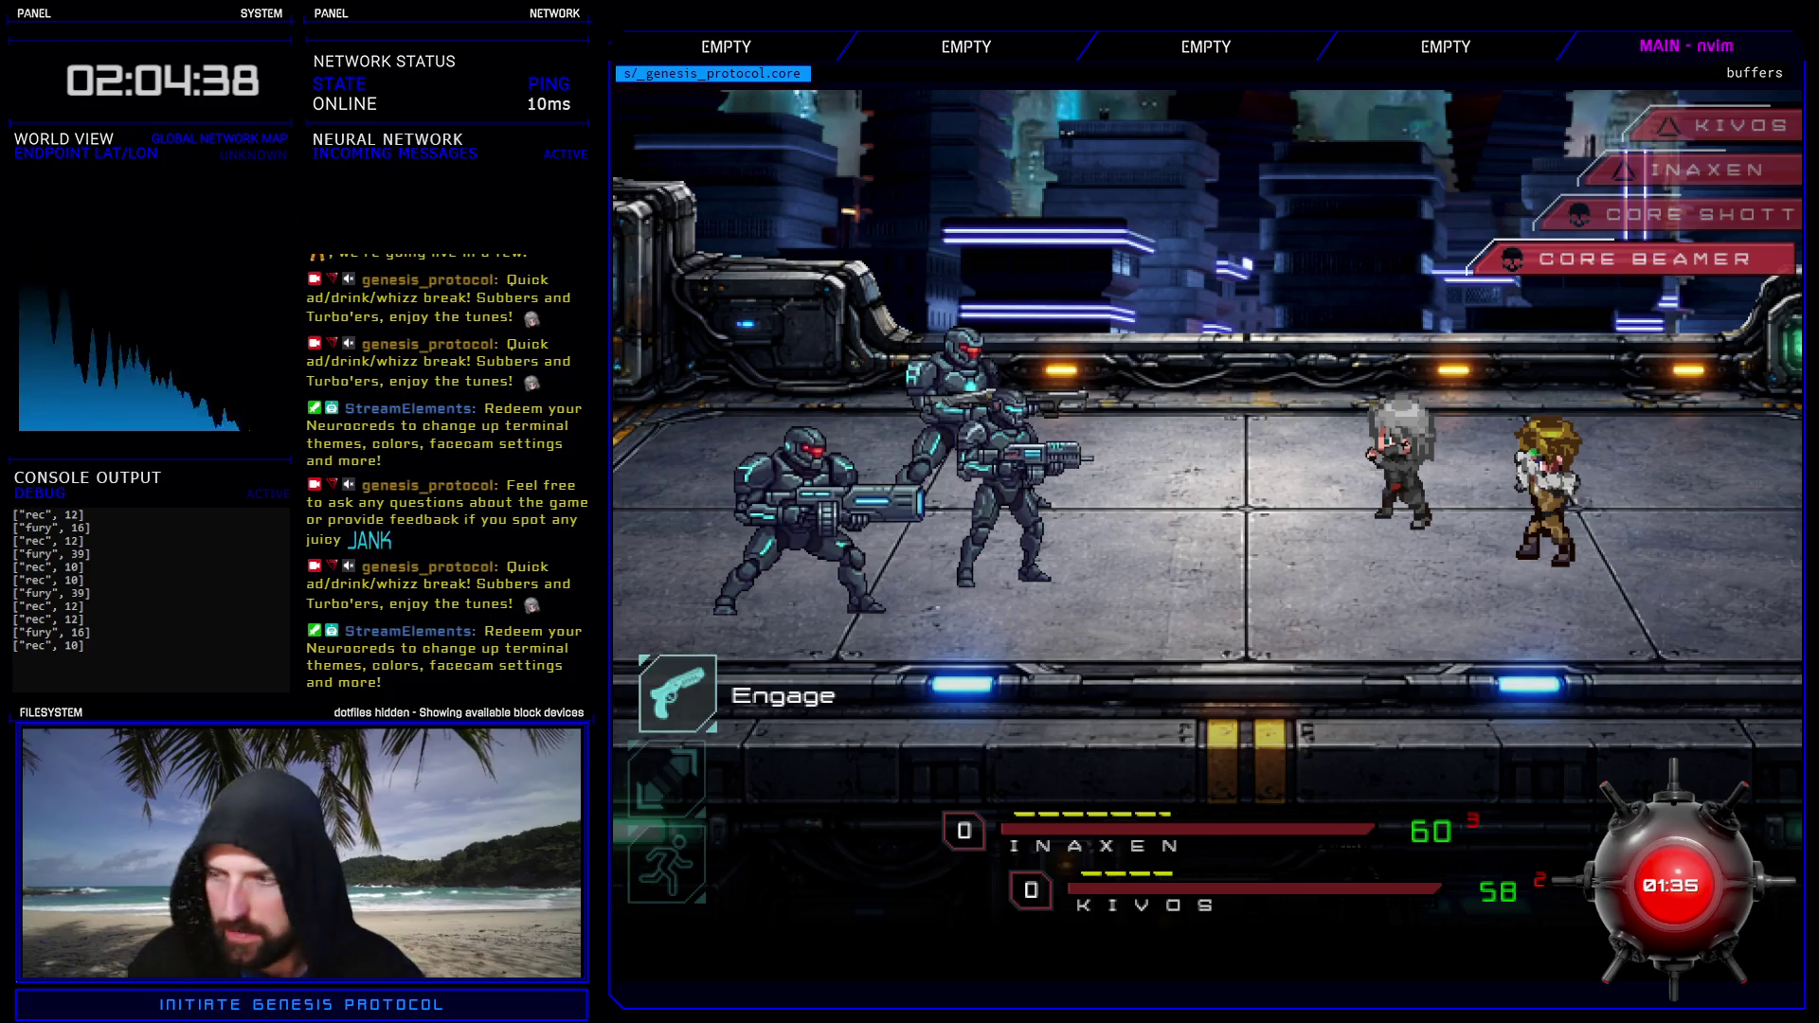
- Attack with Kivos's Engage, fire Fast Blast, and hit the CORE Trainee with Raging Fist
{"action": "key", "text": "Return"}
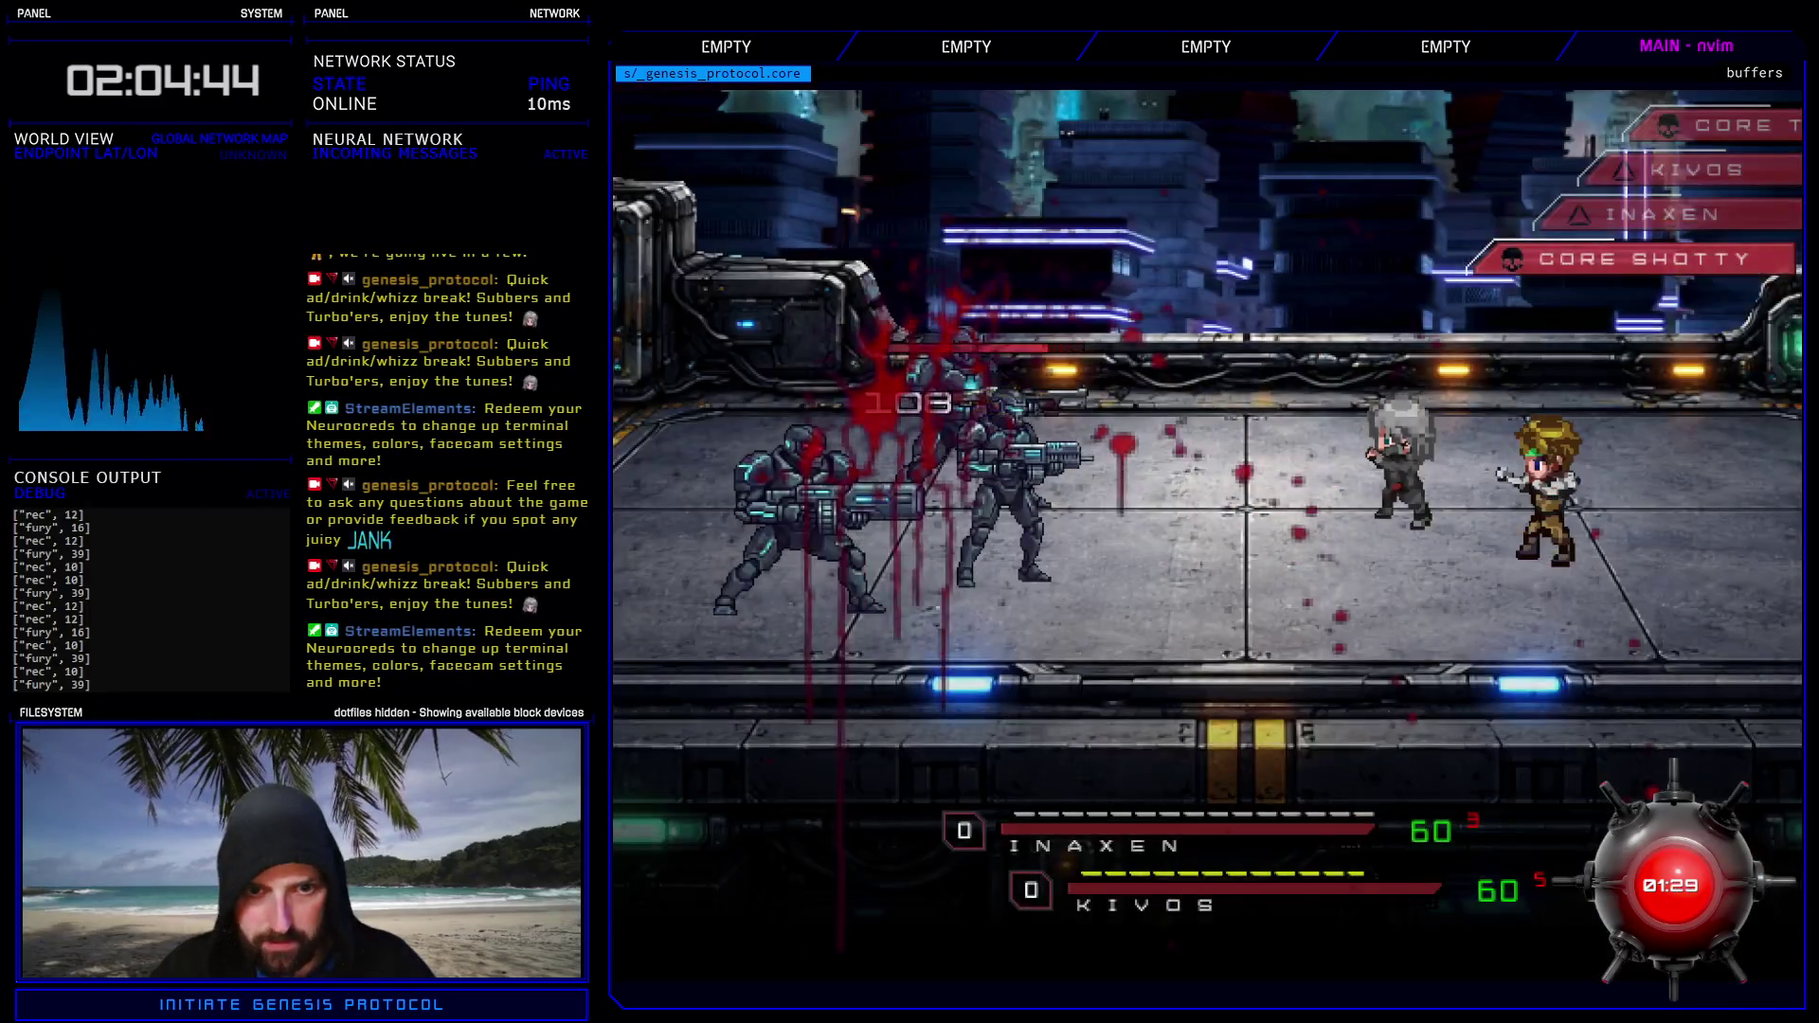
{"action": "key", "text": "Return"}
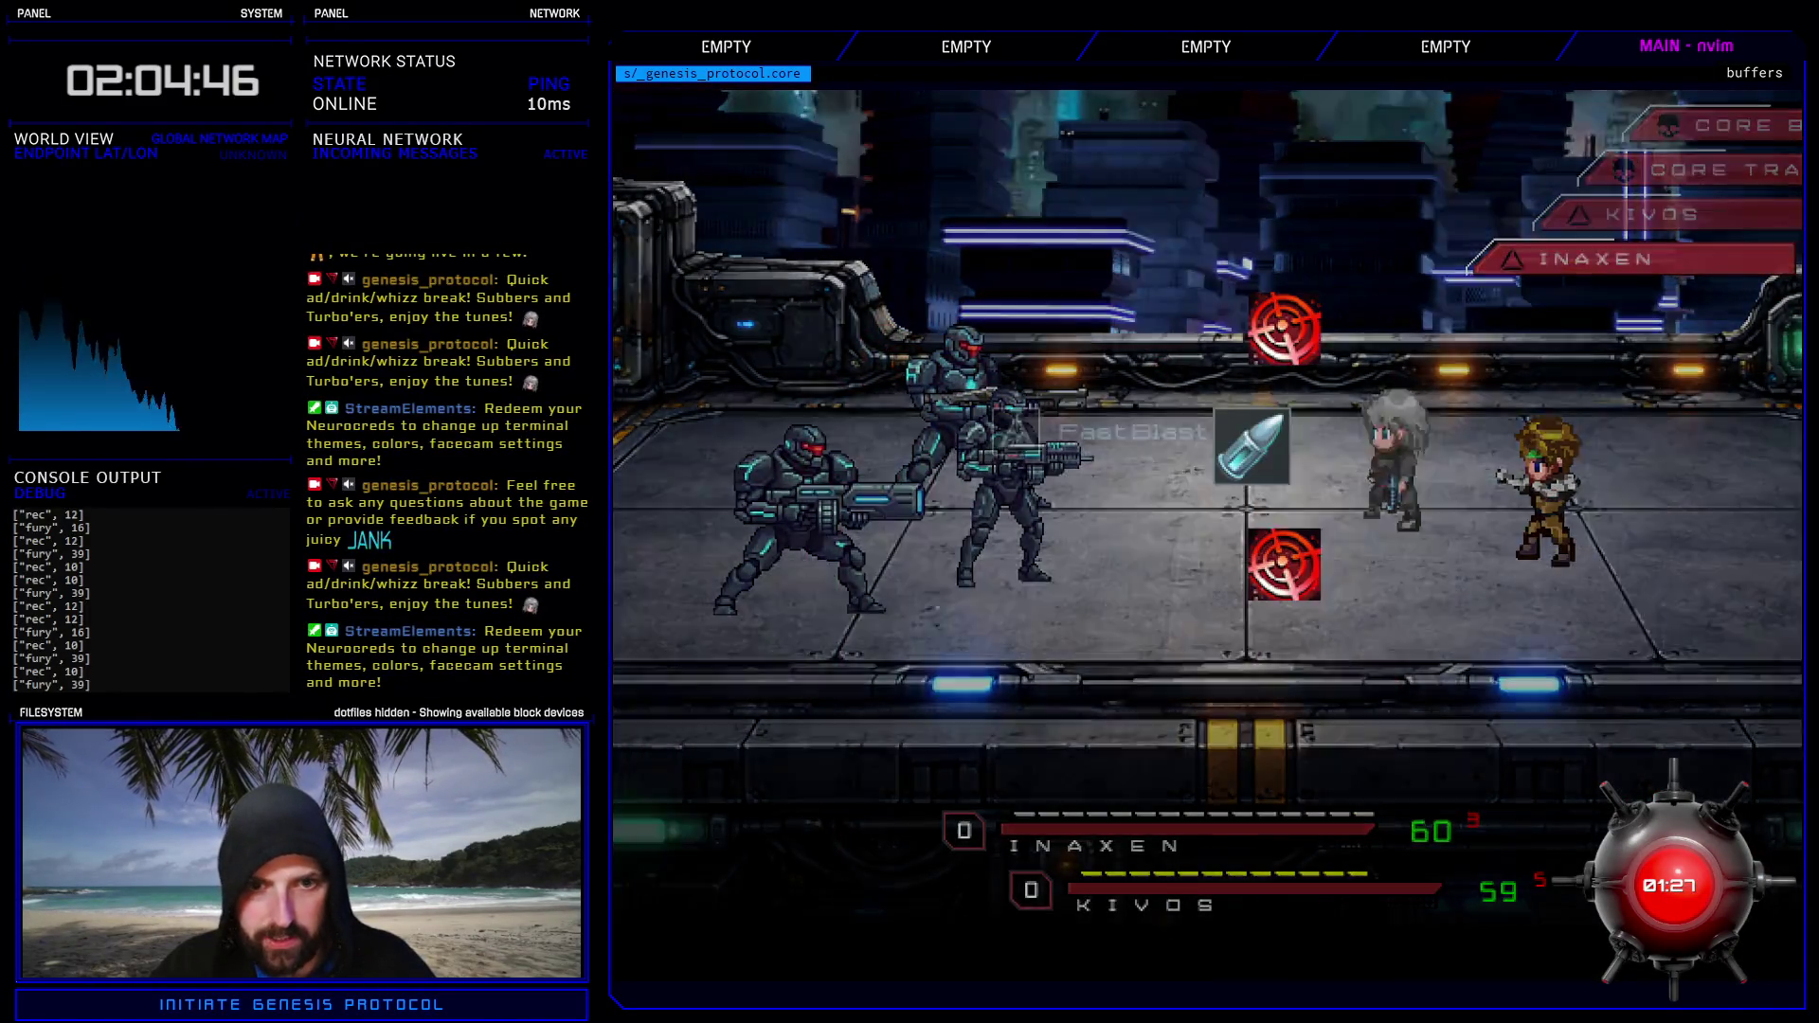
{"action": "key", "text": "Return"}
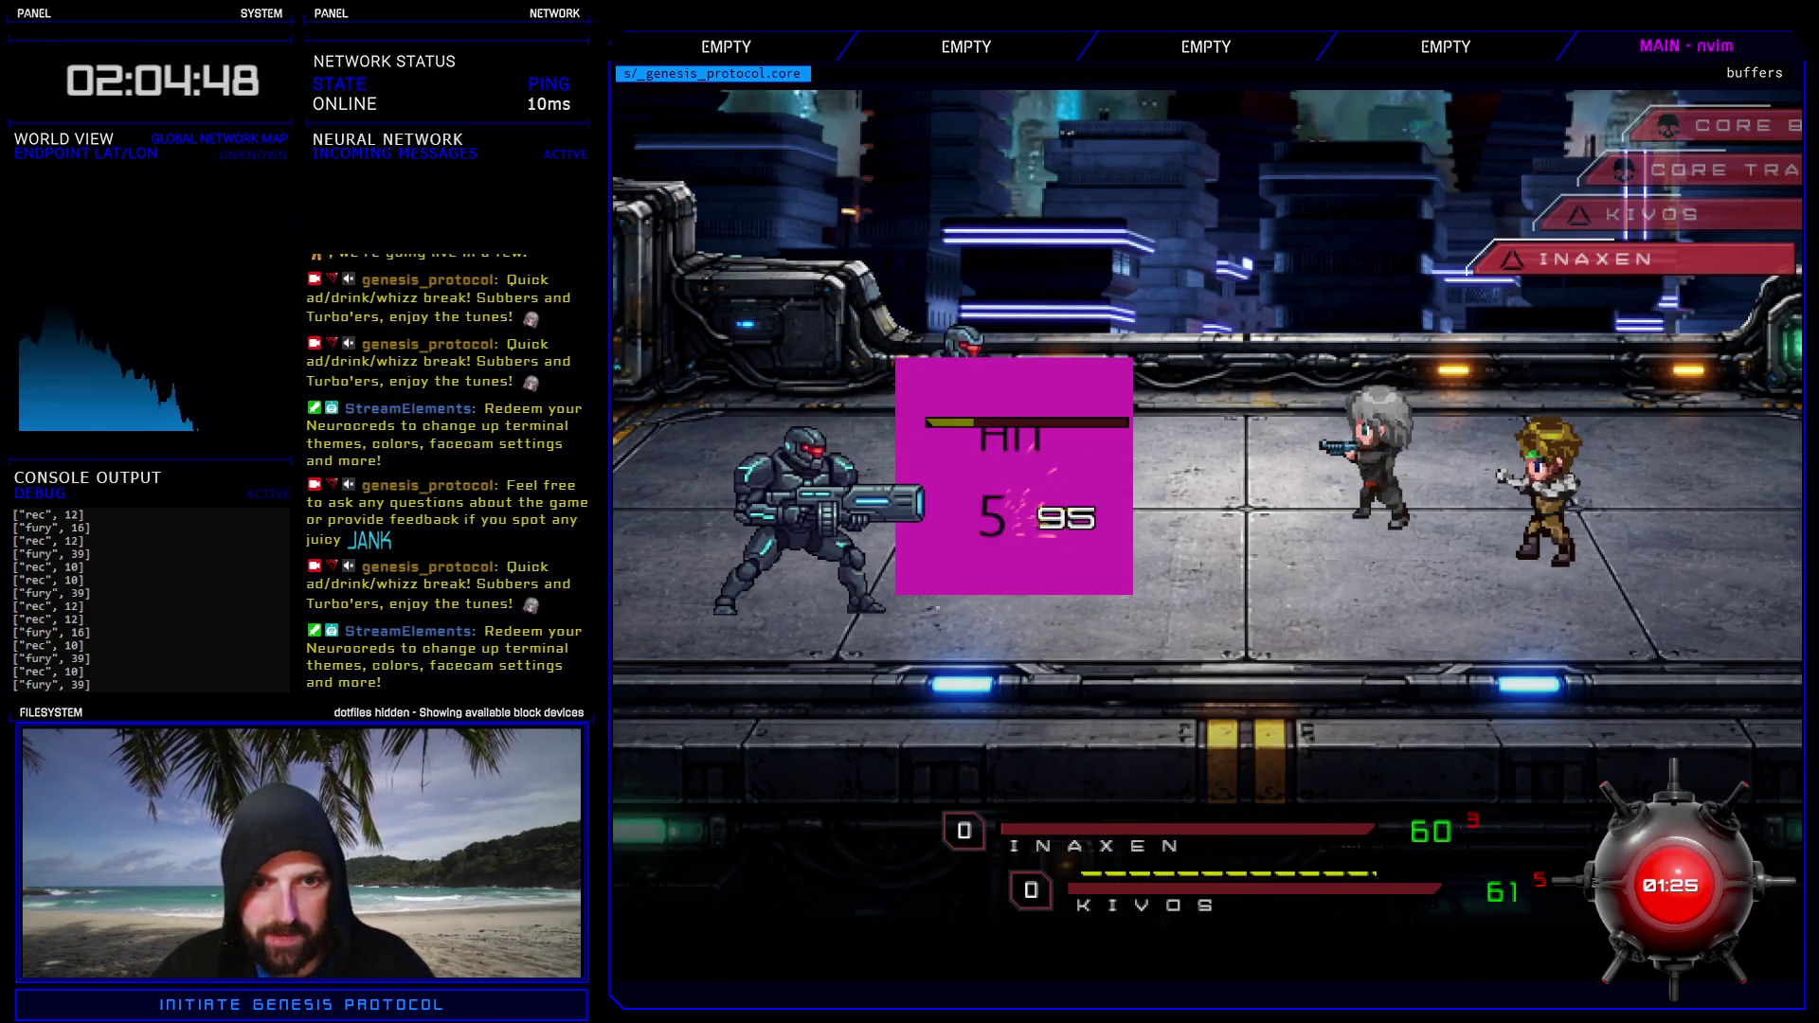
{"action": "key", "text": "Return"}
{"action": "key", "text": "Return"}
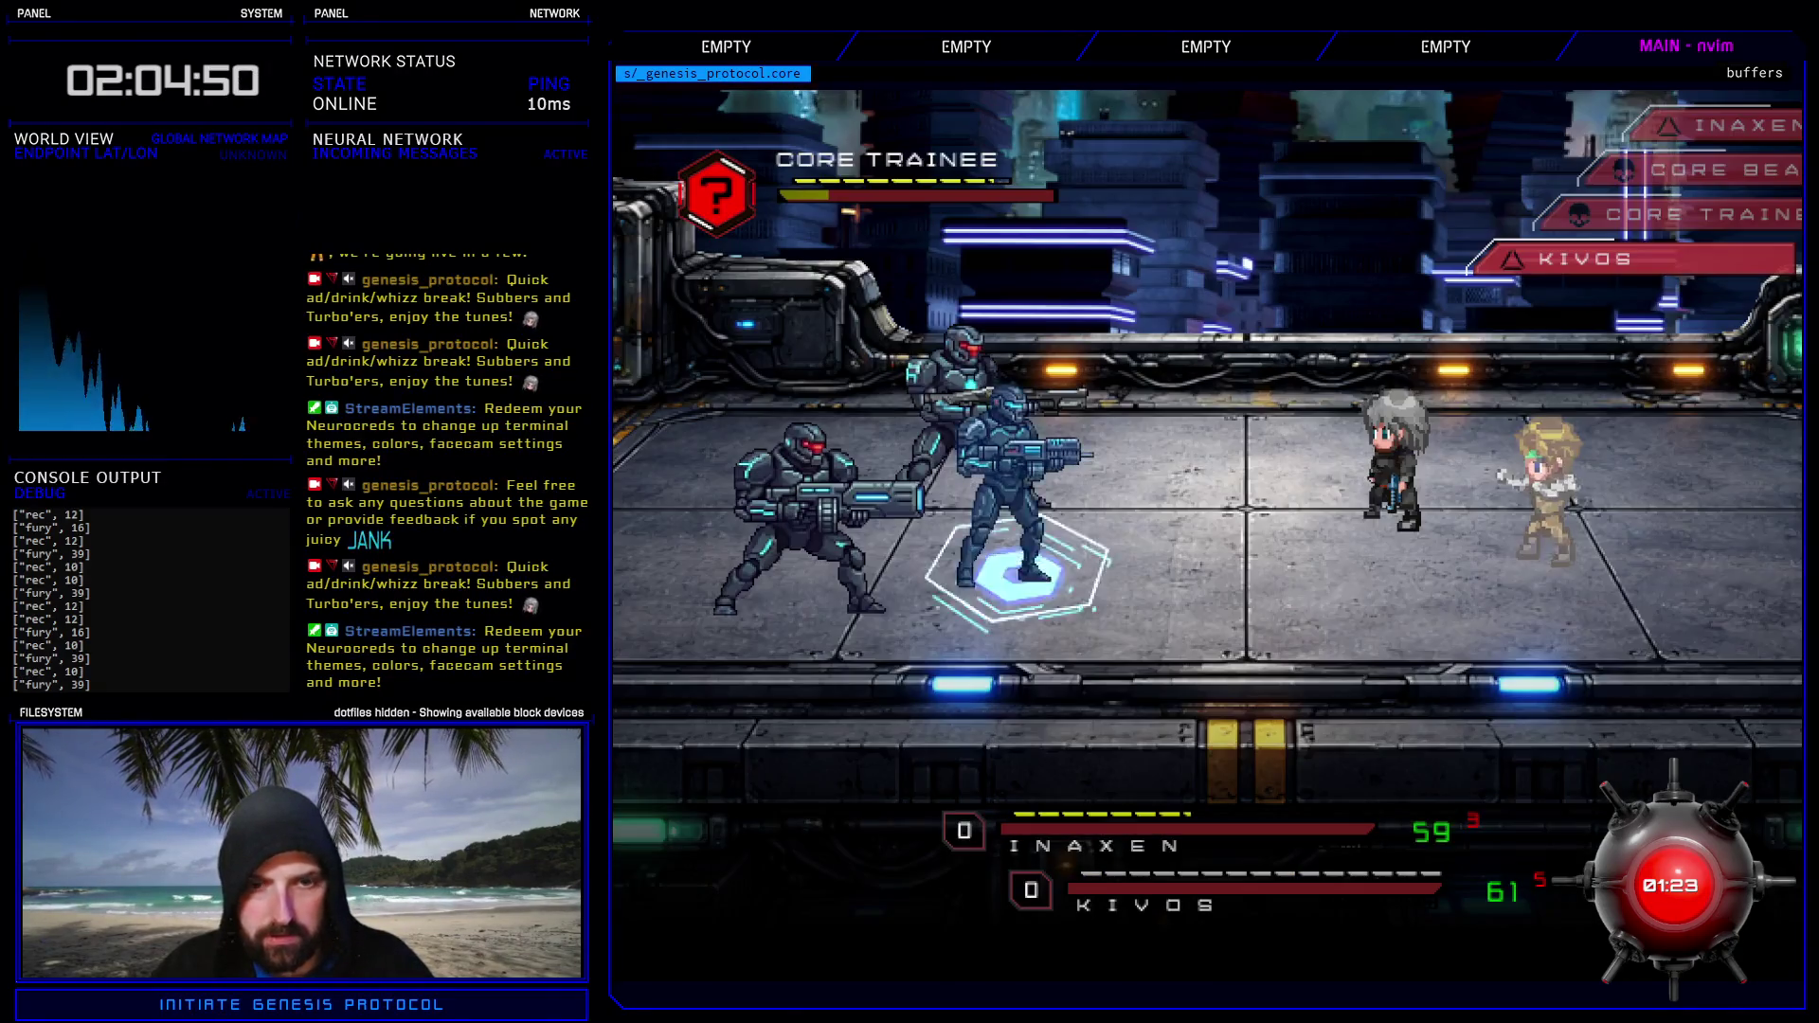
{"action": "key", "text": "Return"}
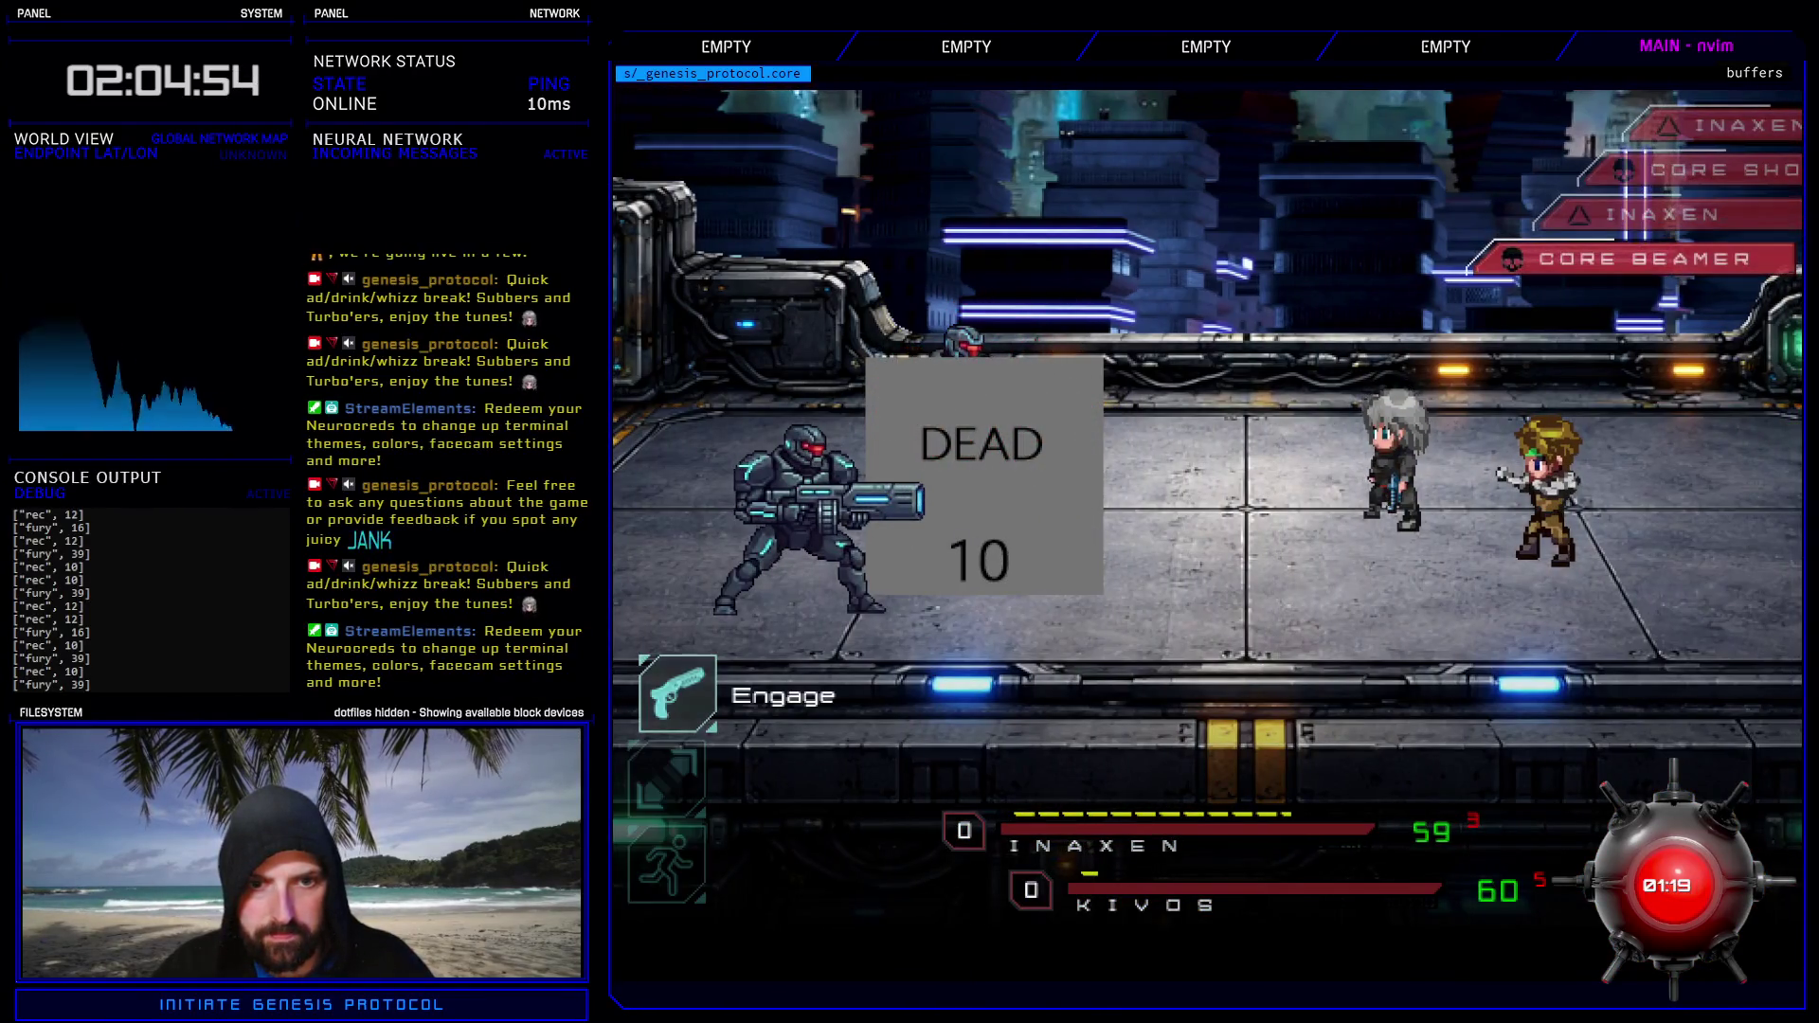
- Aim Fast Blast at the CORE Beamer, then have Inaxen attack the armoured enemy
{"action": "key", "text": "Return"}
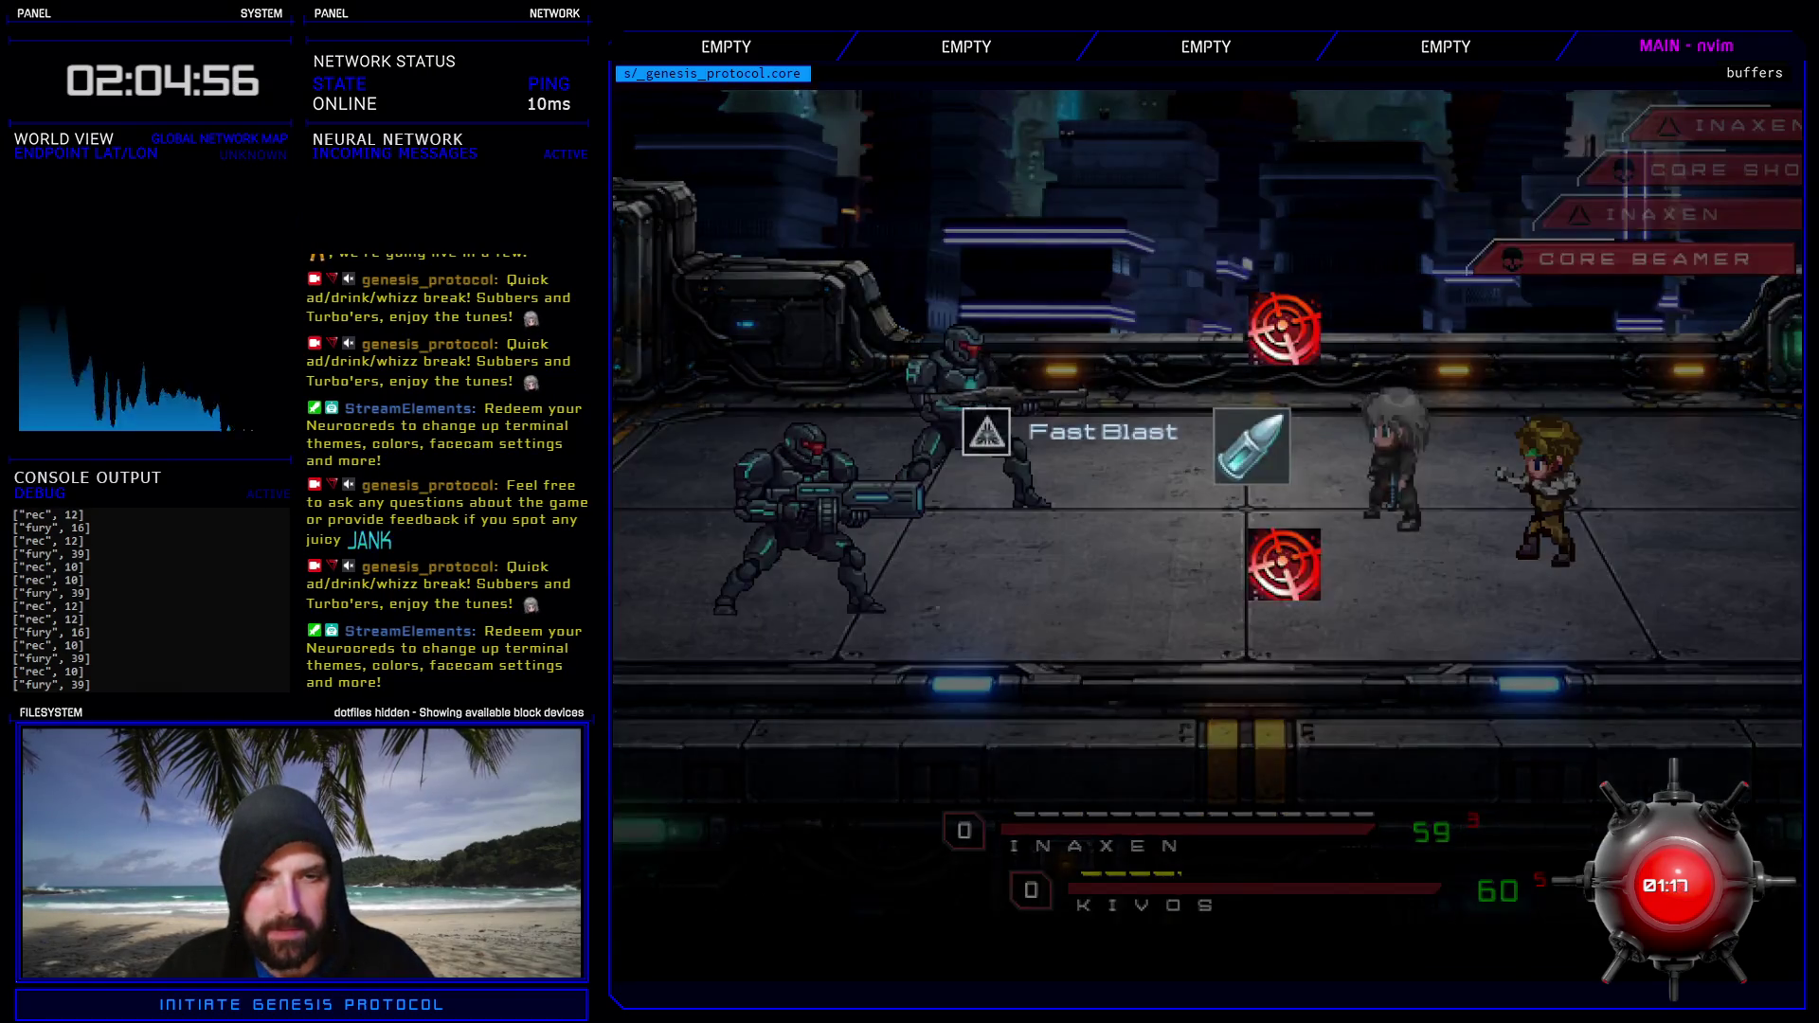
{"action": "key", "text": "Return"}
{"action": "key", "text": "Return"}
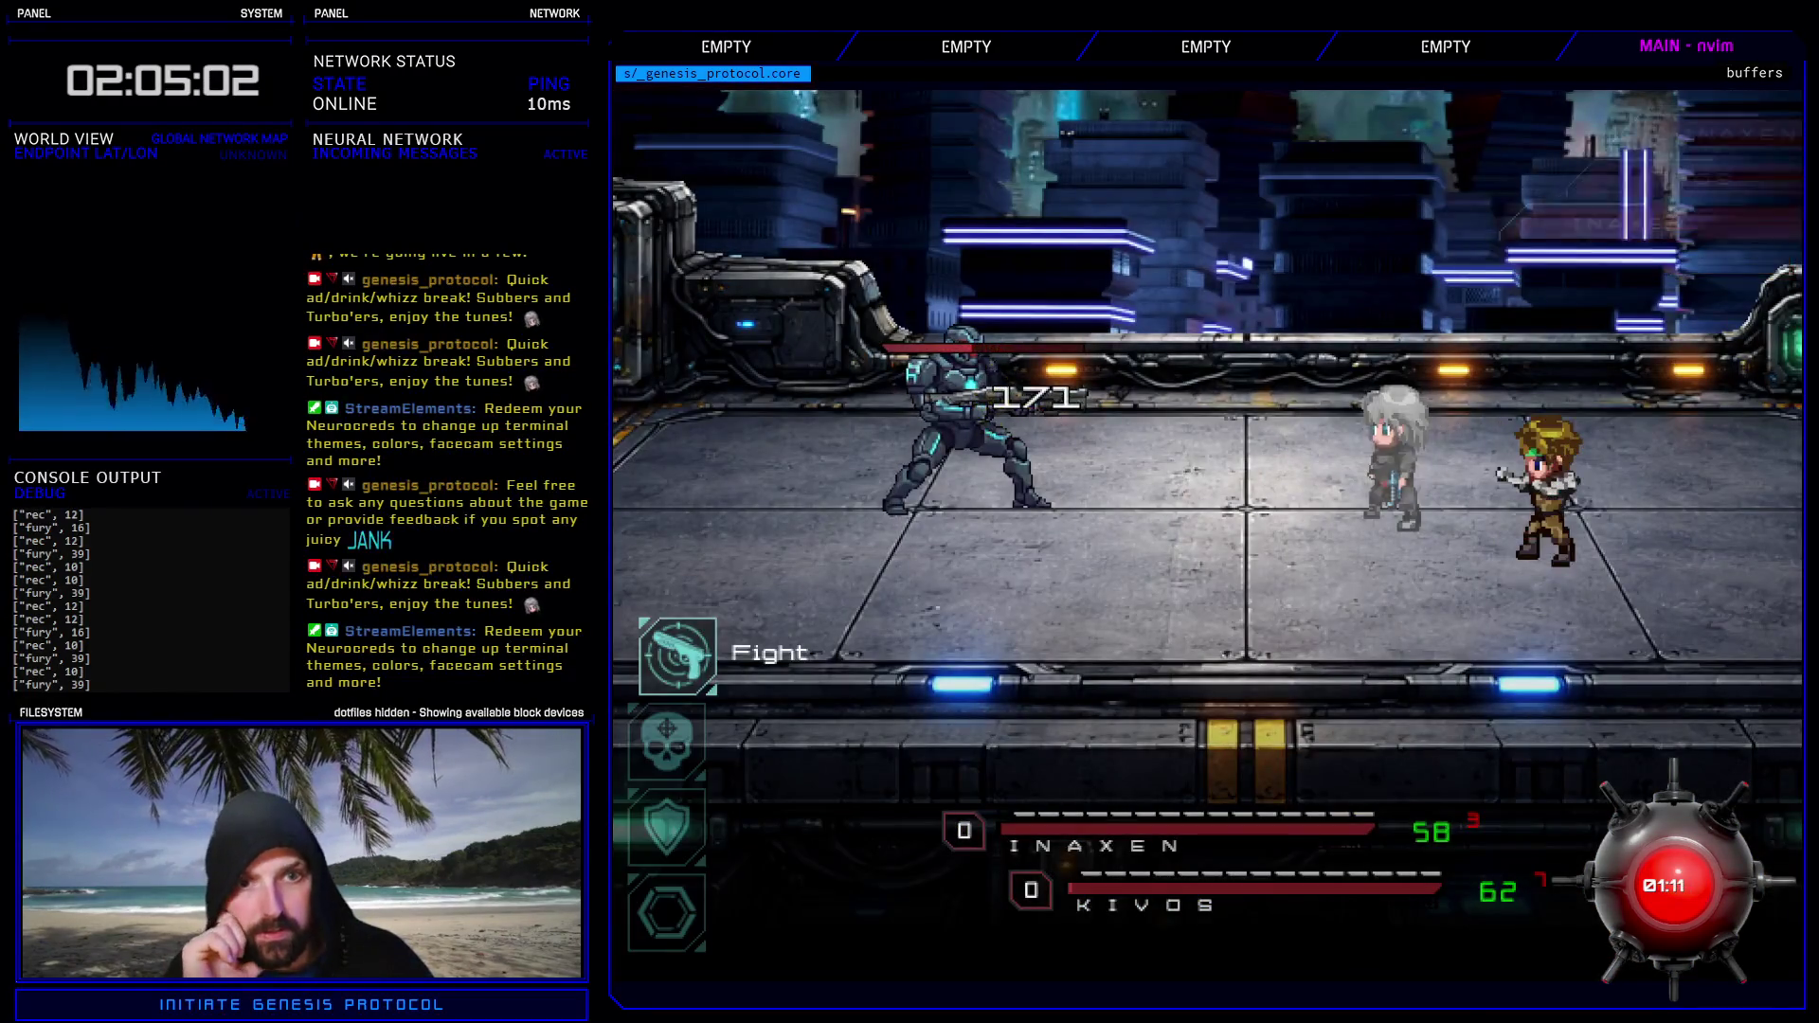
{"action": "key", "text": "Return"}
{"action": "key", "text": "Escape"}
{"action": "key", "text": "Return"}
{"action": "key", "text": "Return"}
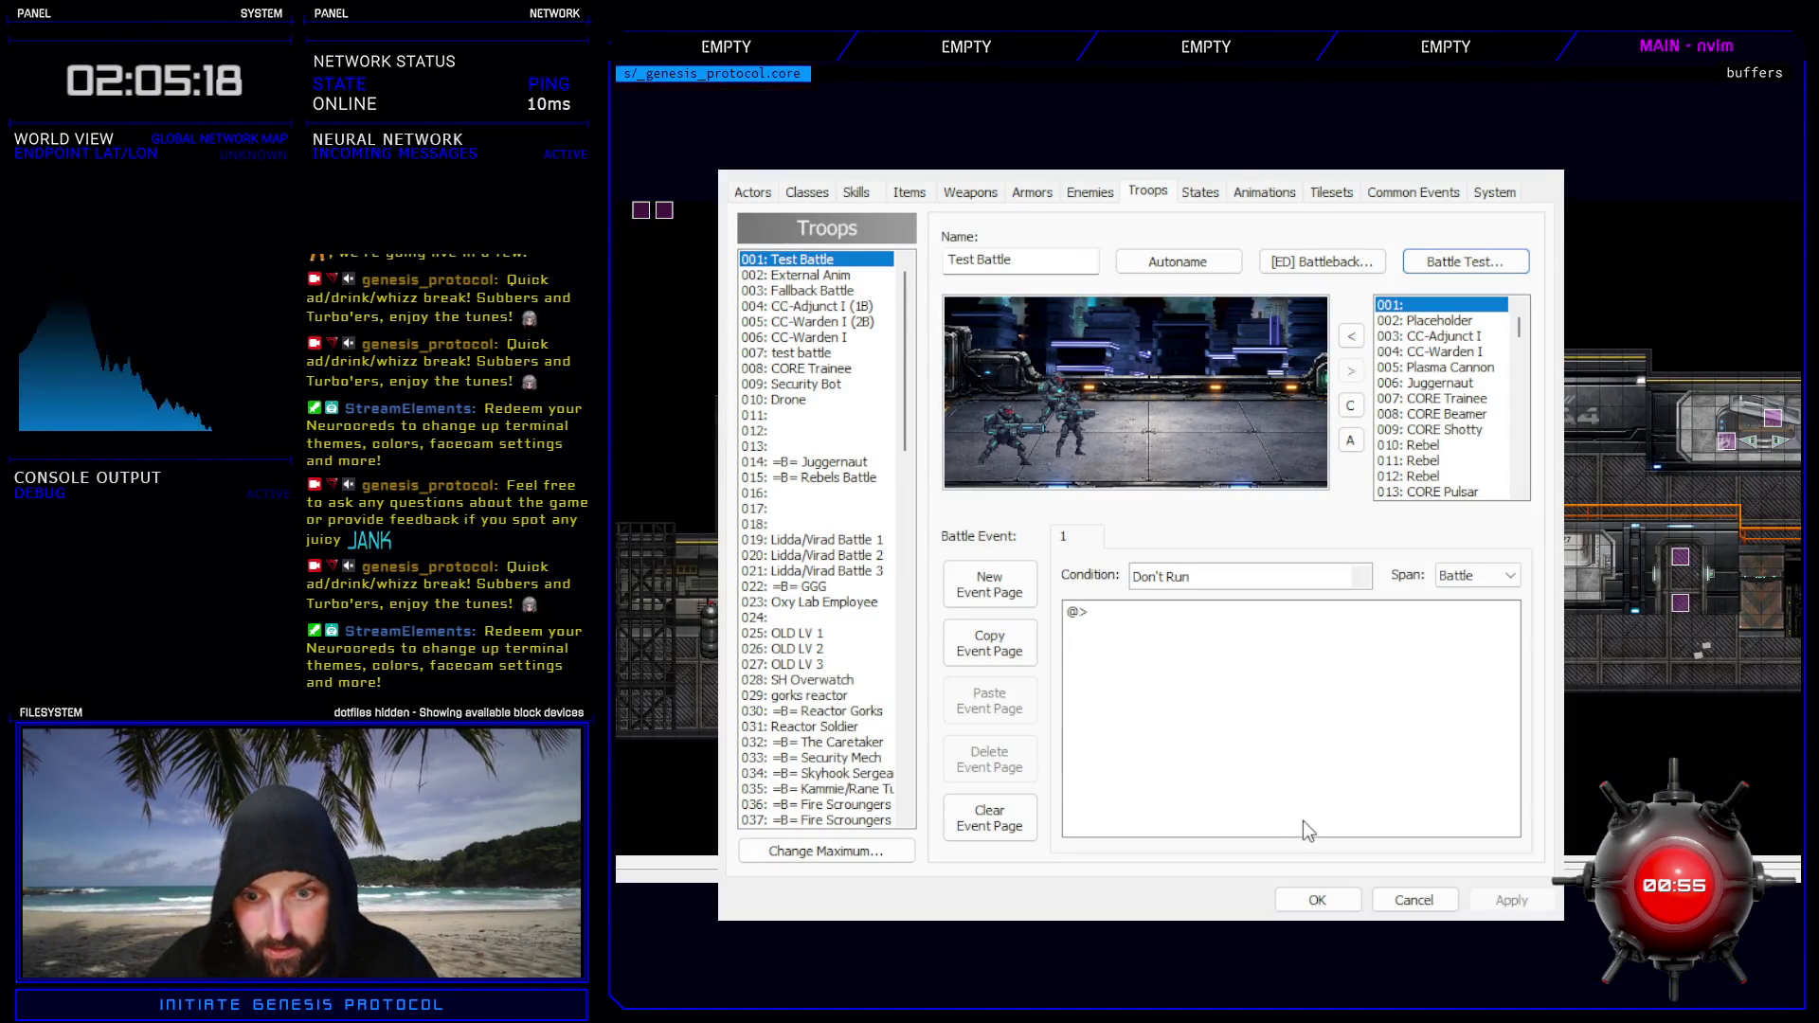
- Close the Database, open the Script Editor, and search for 'mech'
{"action": "left_click", "coordinate": [1322, 902]}
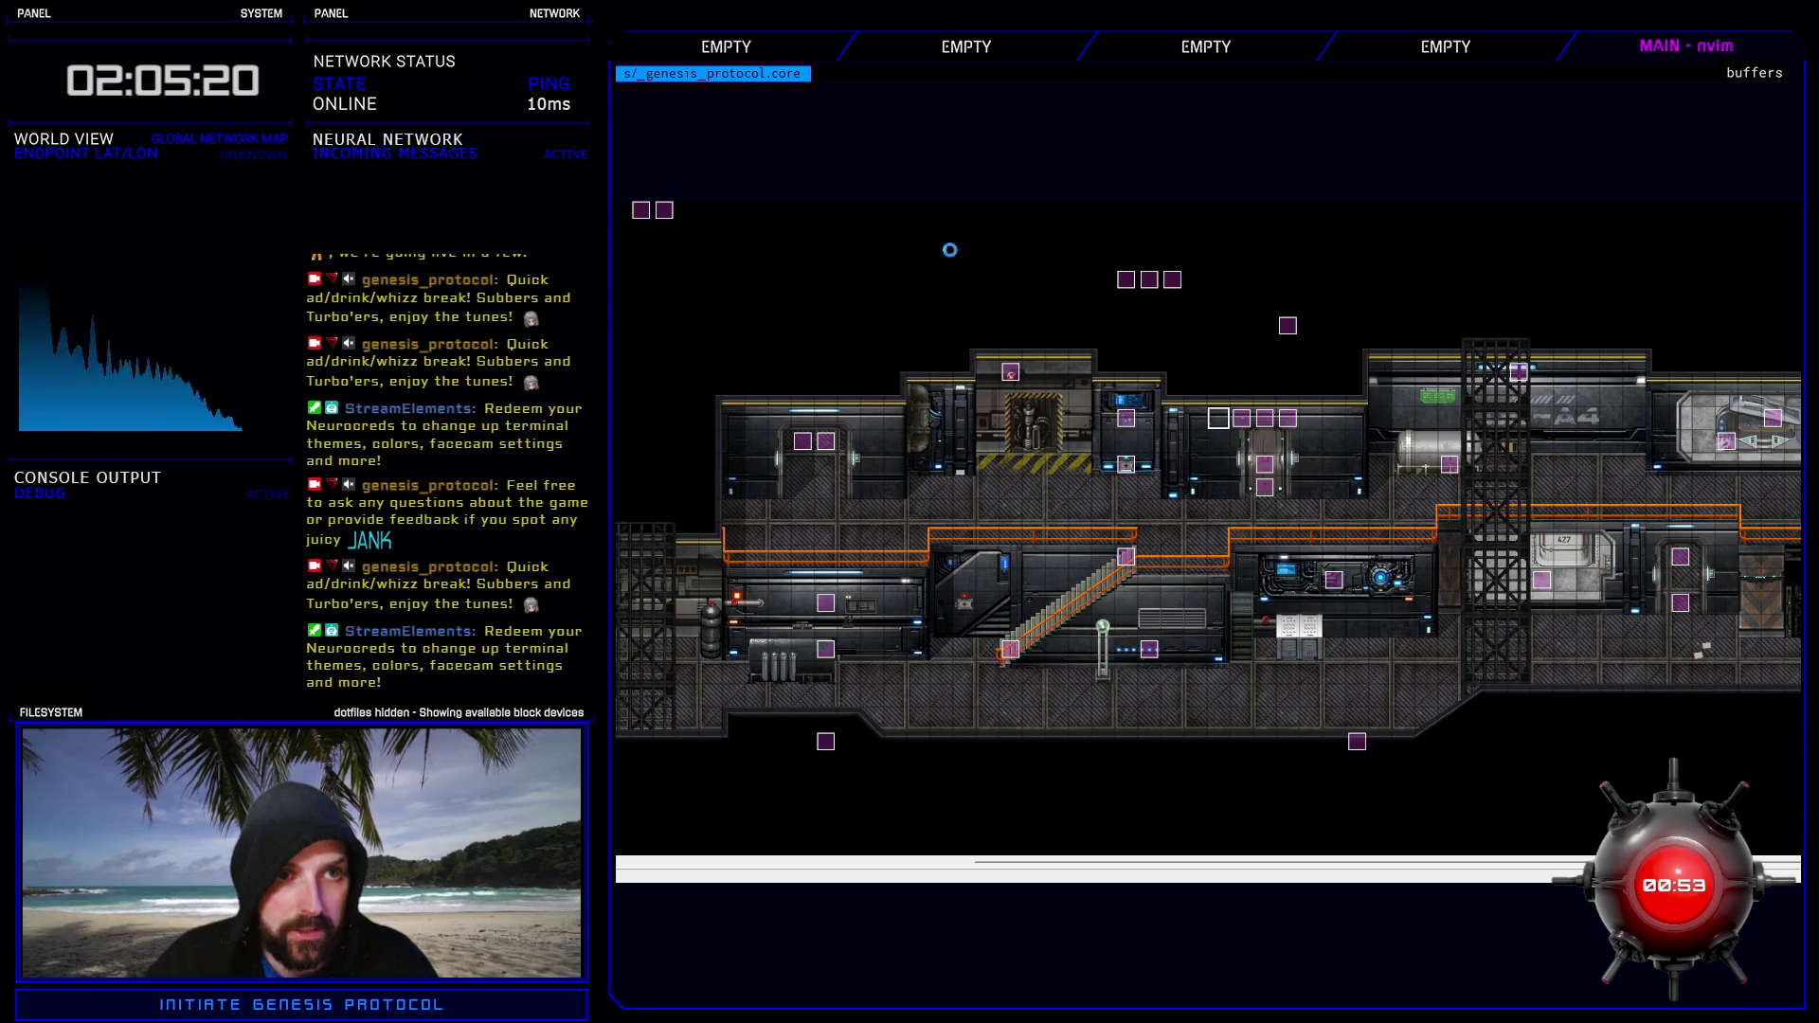
{"action": "key", "text": "F11"}
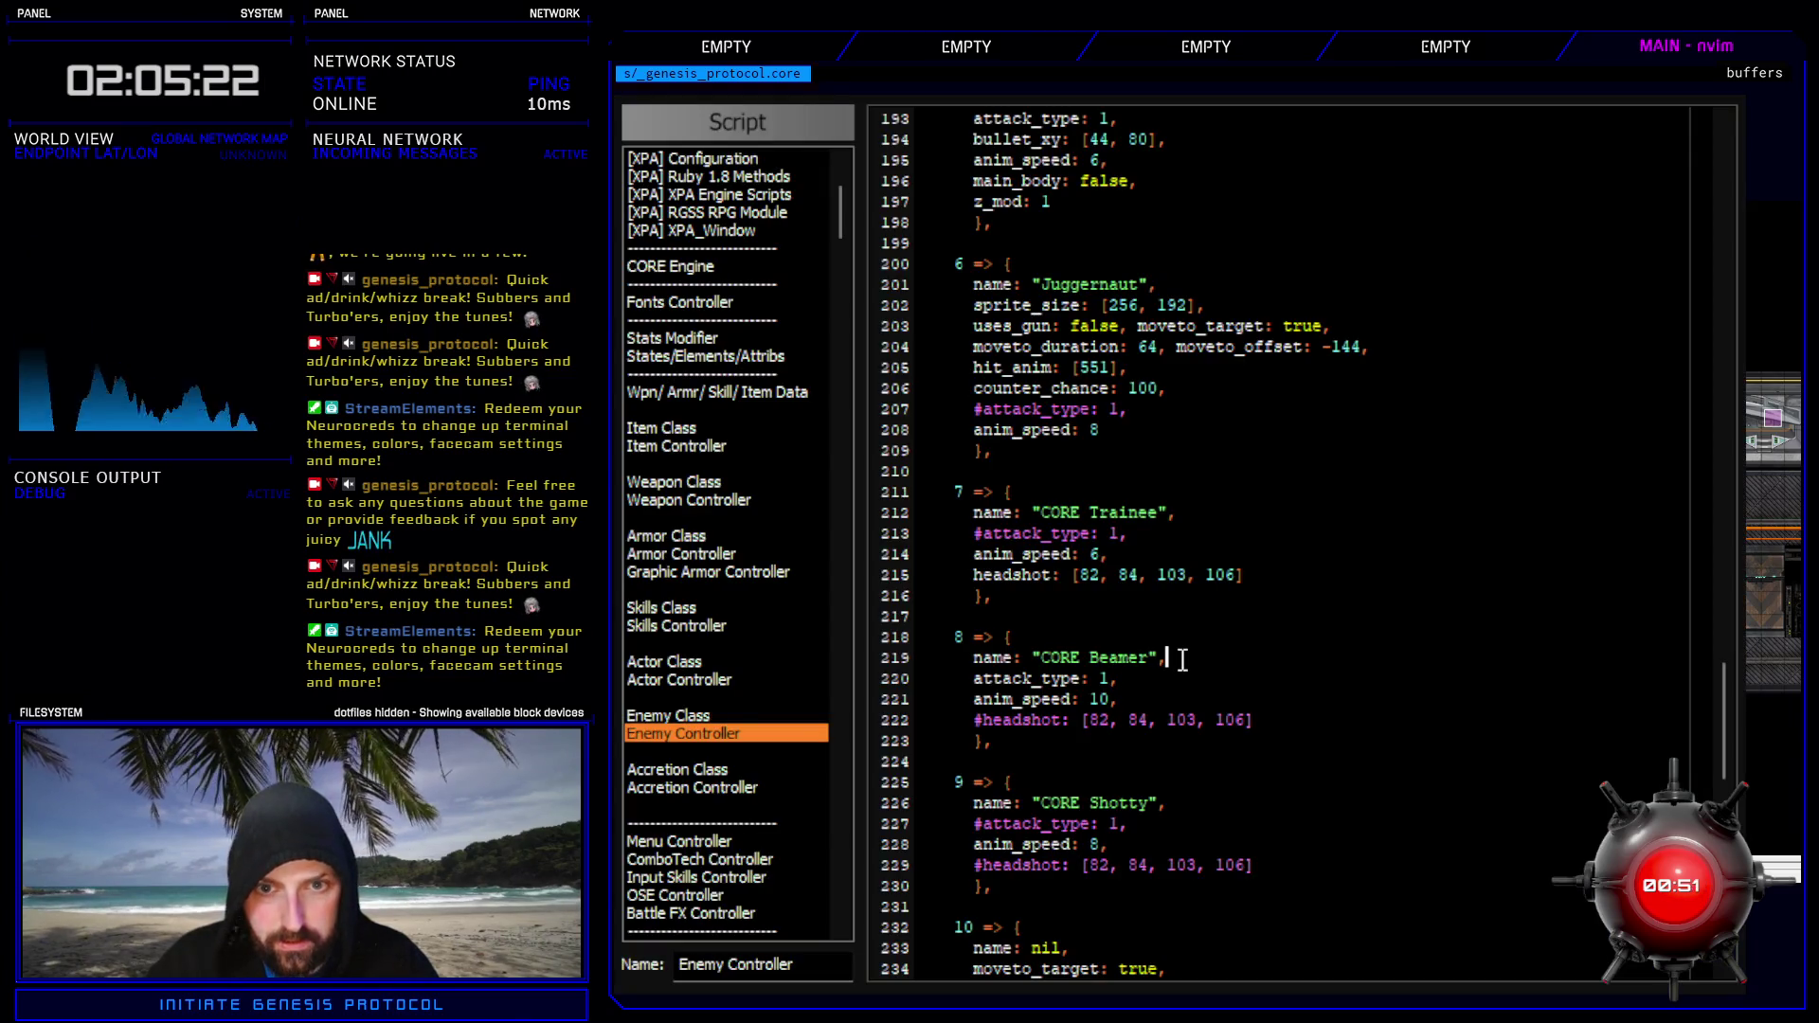
{"action": "scroll", "coordinate": [1172, 660], "scroll_direction": "up", "scroll_amount": 20}
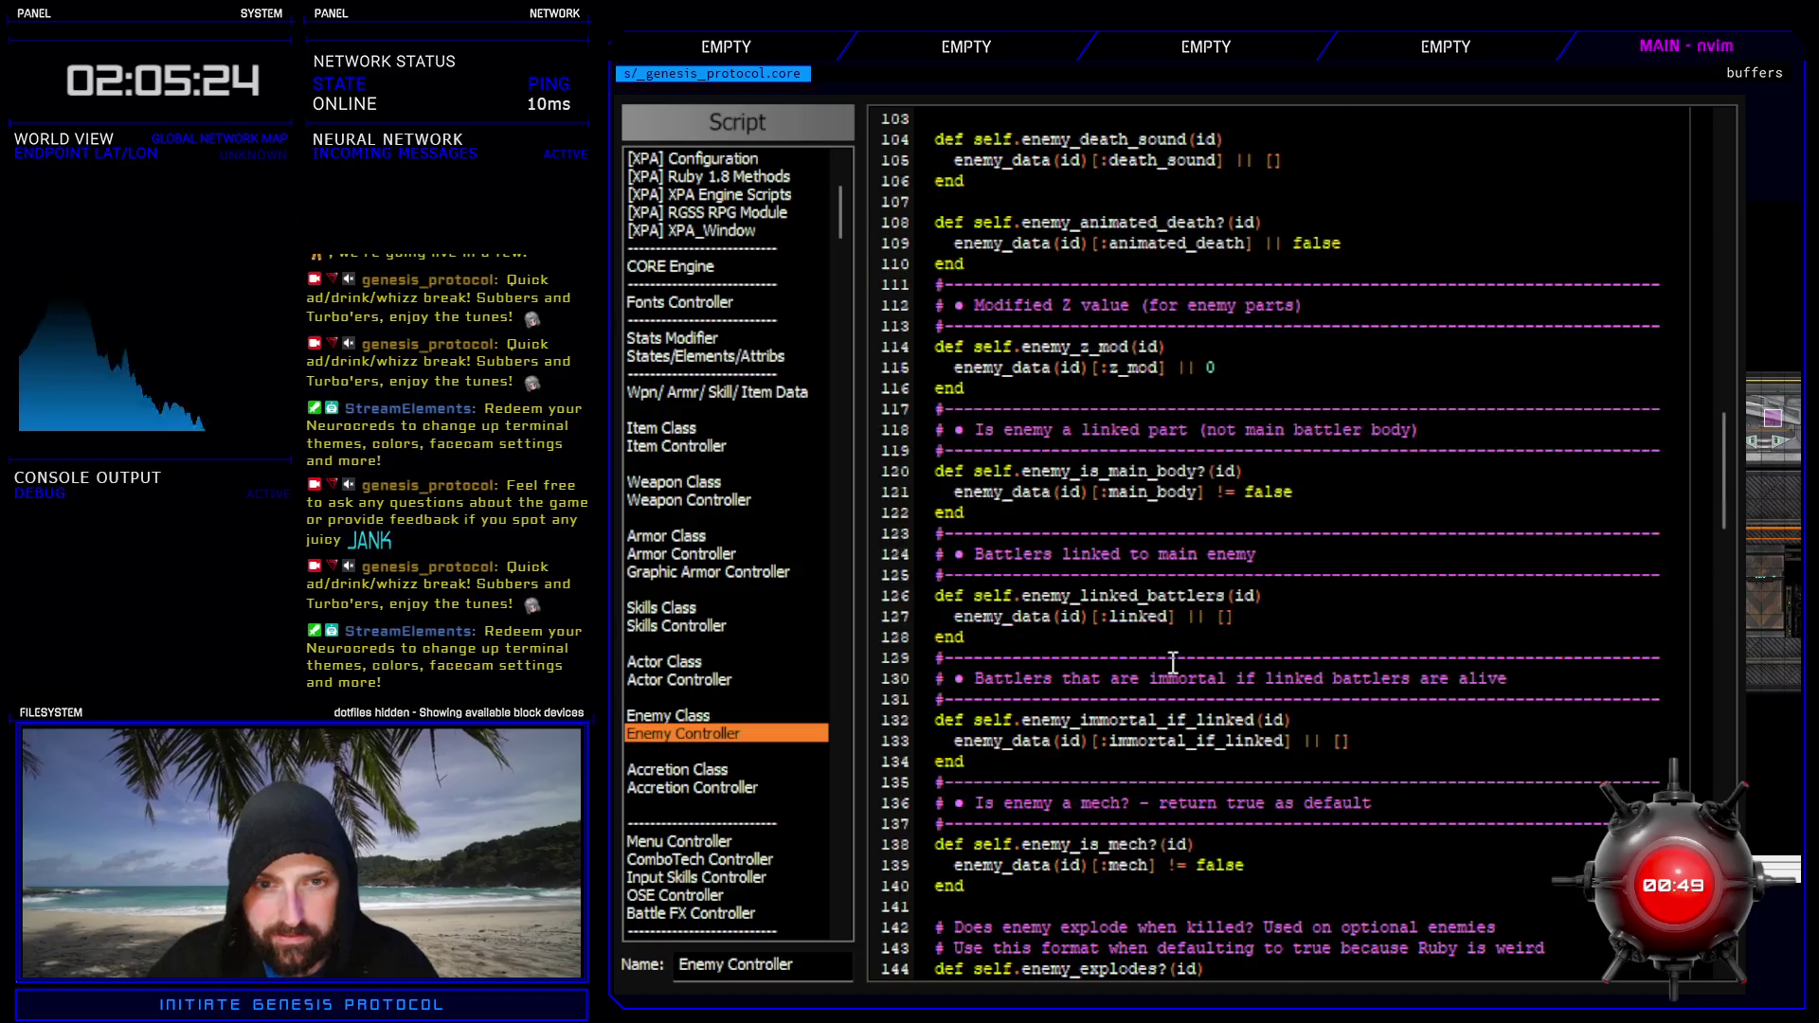
{"action": "scroll", "coordinate": [1173, 660], "scroll_direction": "up", "scroll_amount": 4}
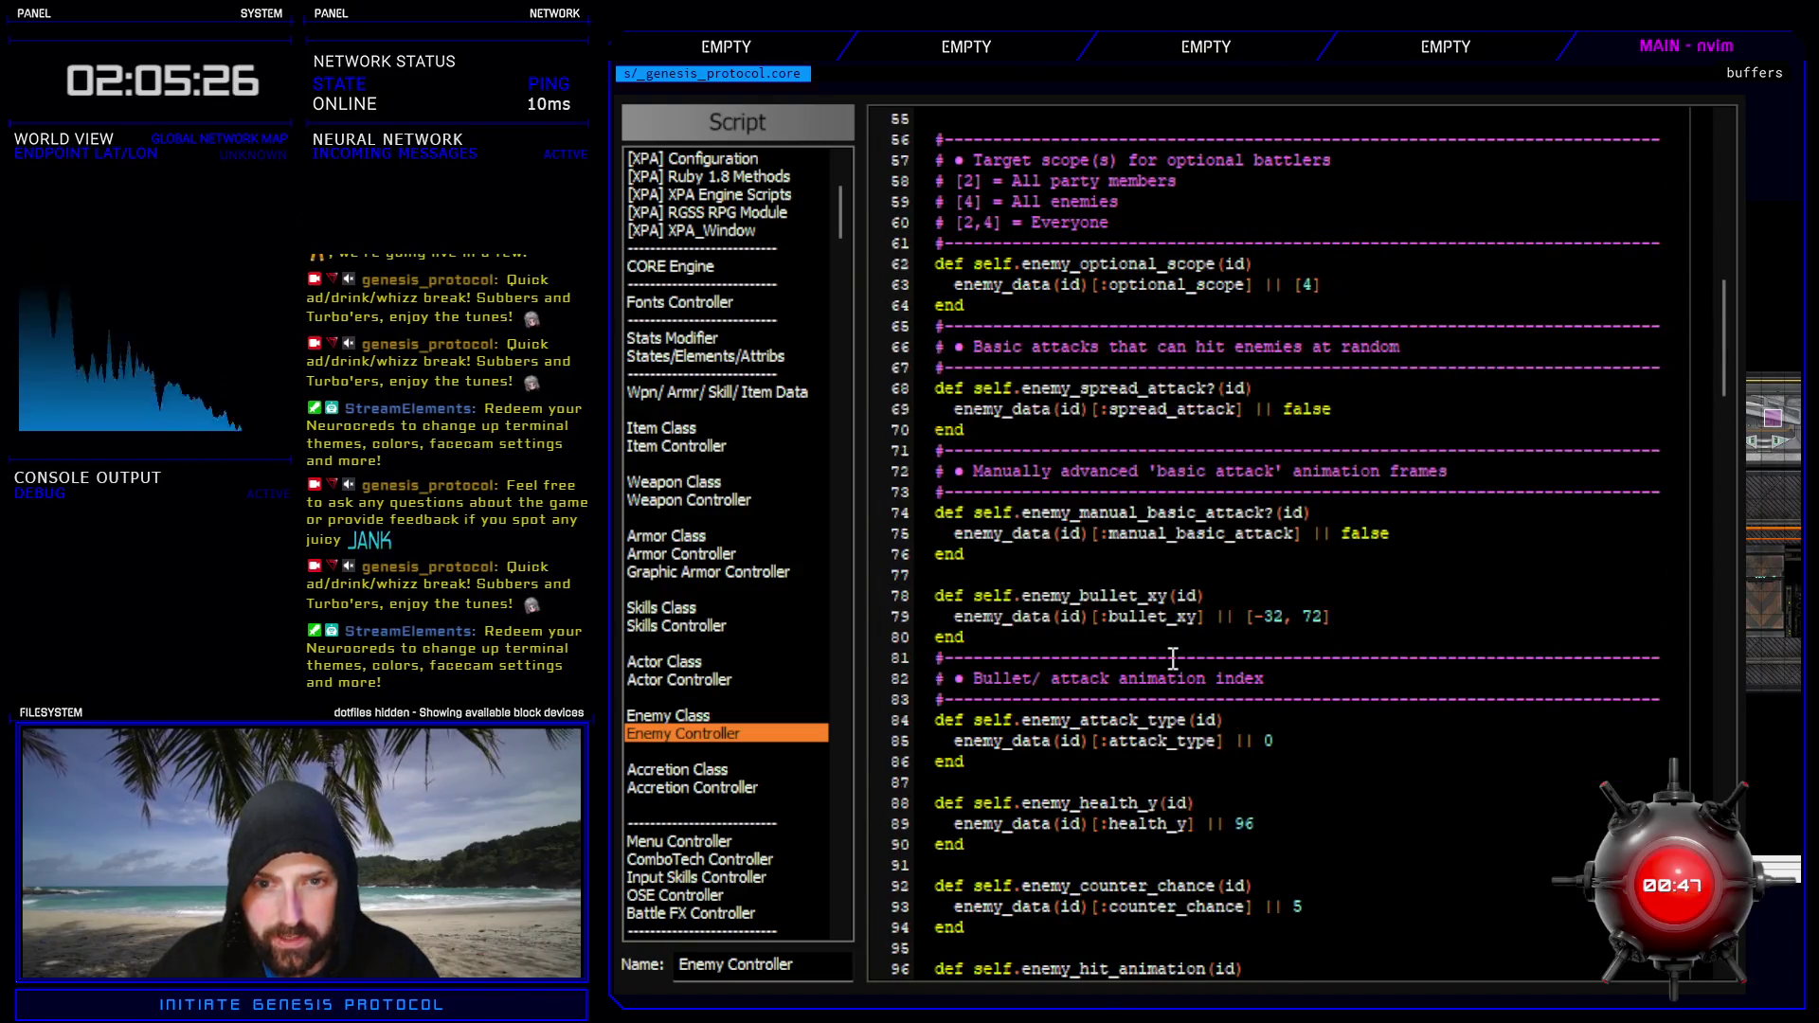
{"action": "scroll", "coordinate": [1172, 658], "scroll_direction": "down", "scroll_amount": 4}
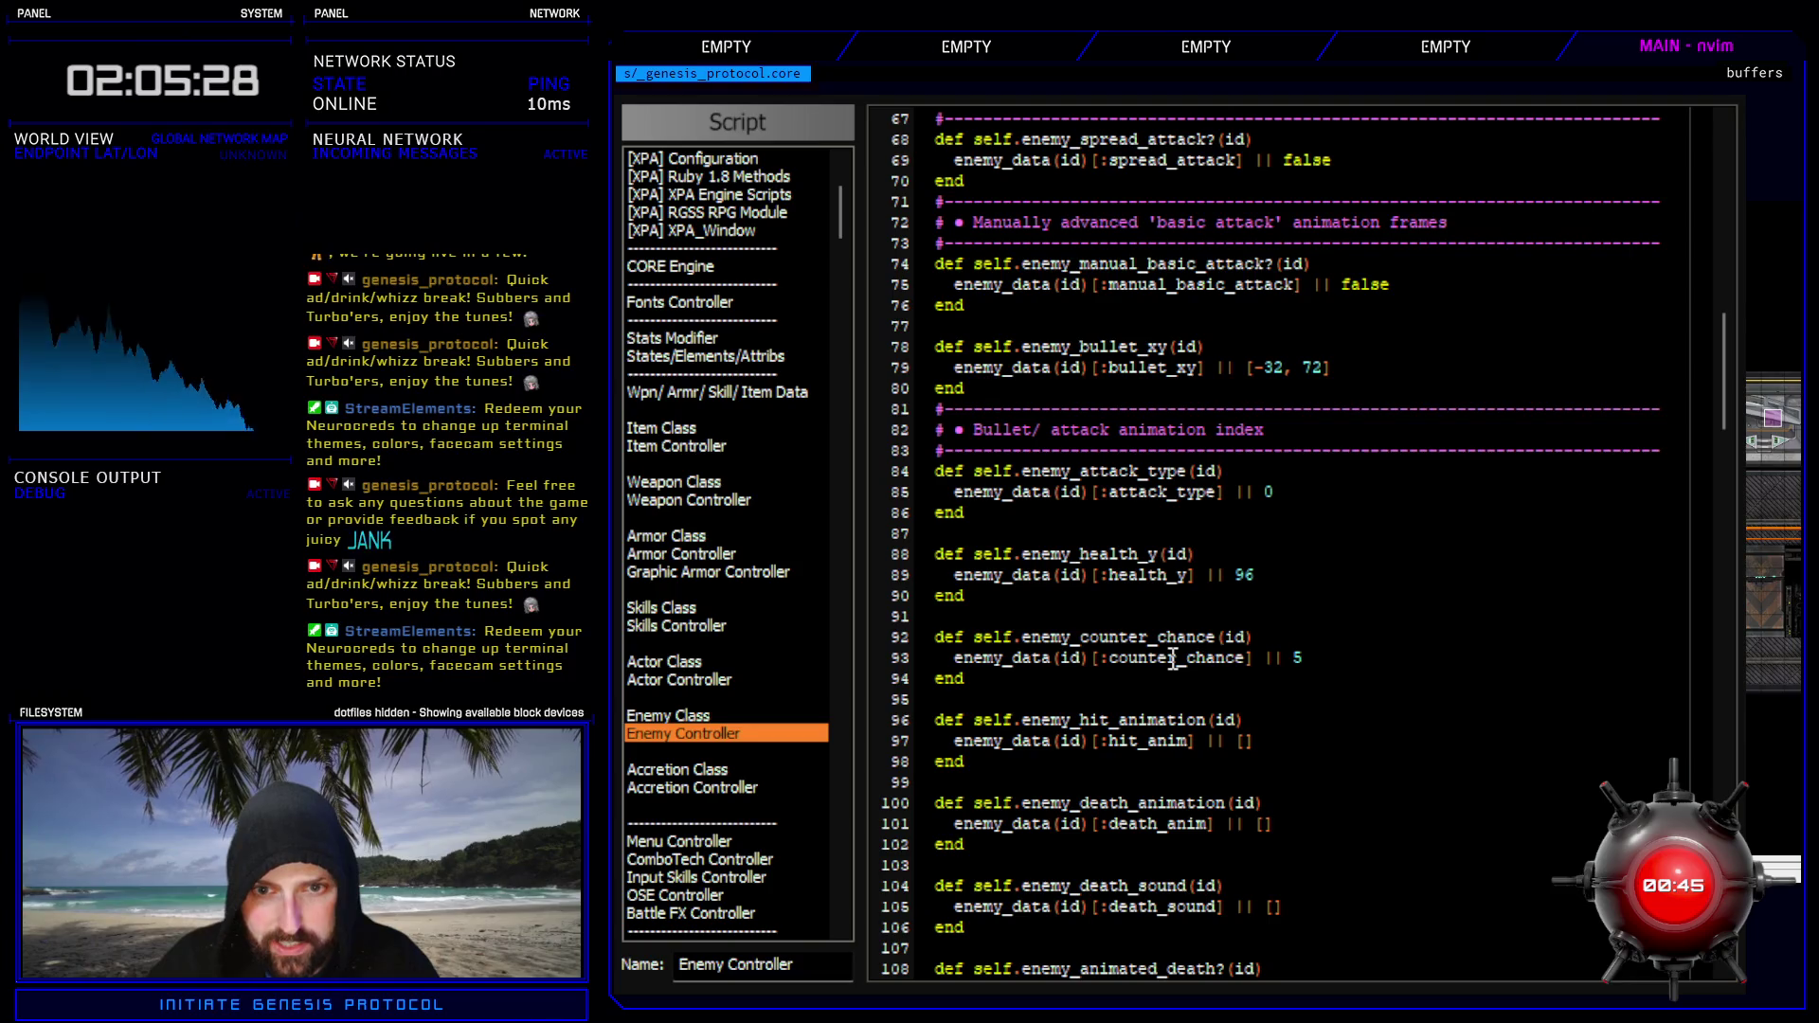
{"action": "key", "text": "ctrl+f"}
{"action": "type", "text": "mech"}
{"action": "key", "text": "Return"}
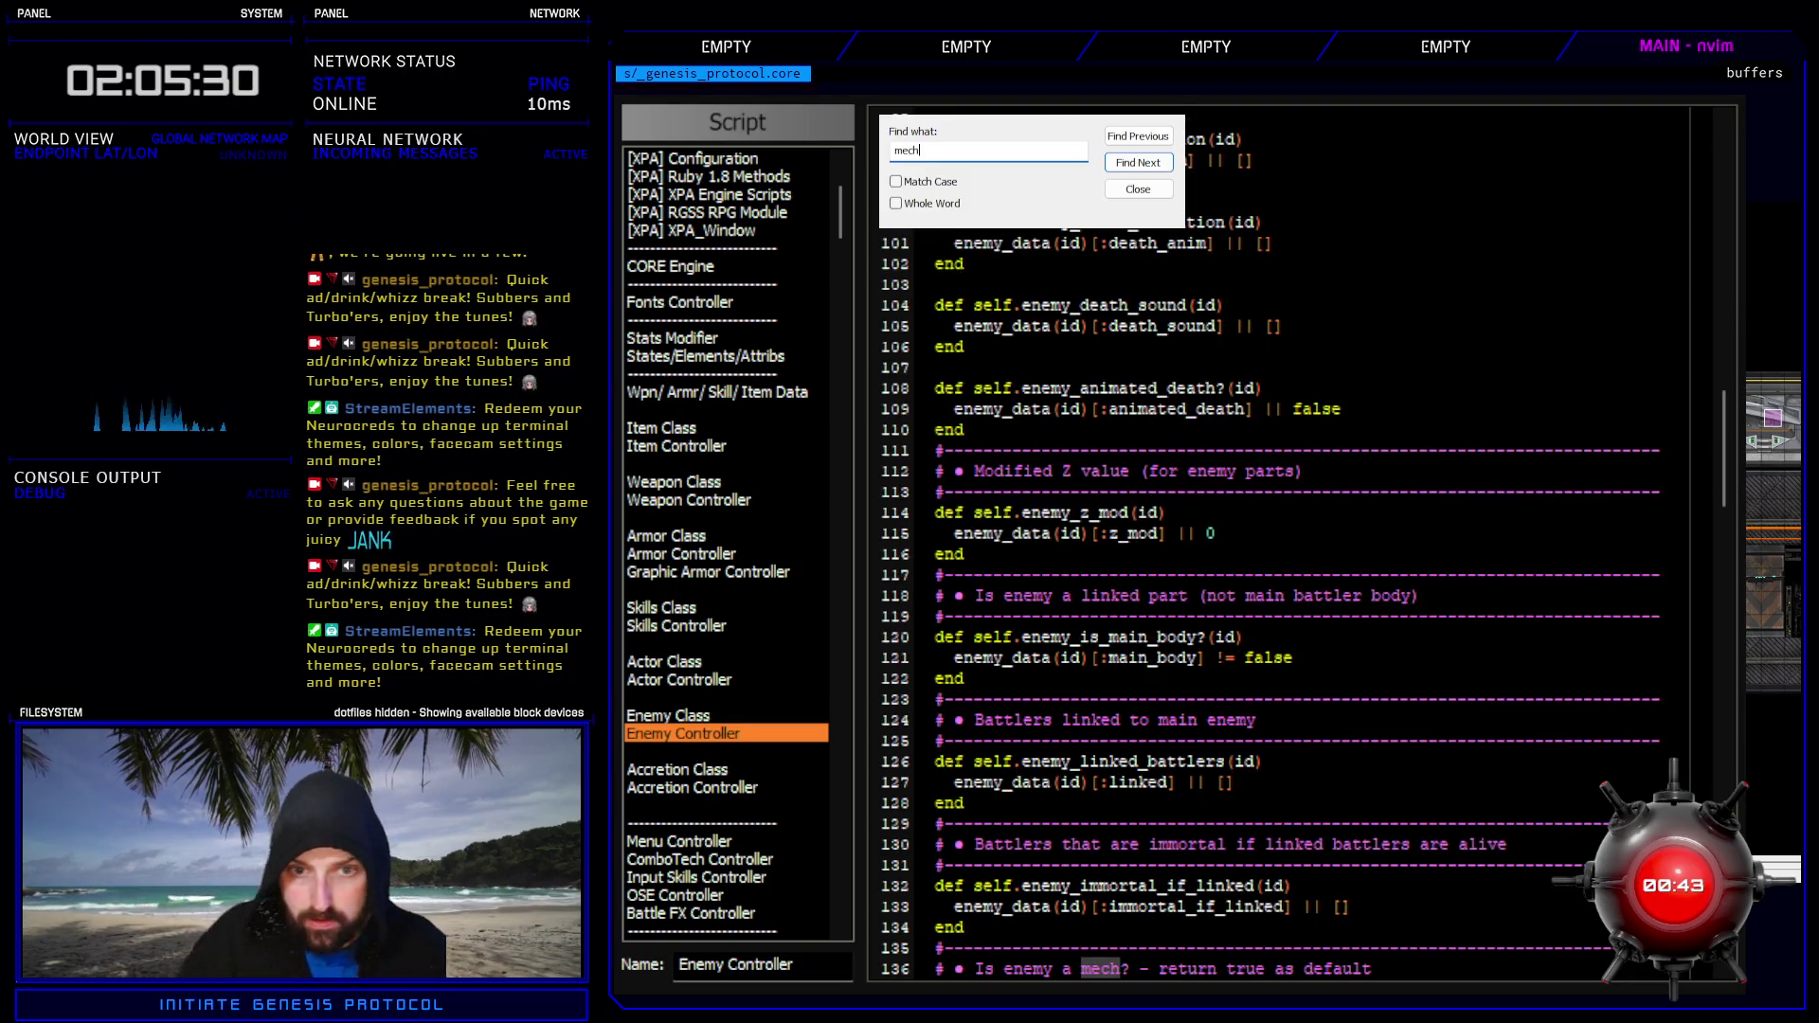
- Add a 'mech: false,' line under the CORE Trainee name and copy it
{"action": "scroll", "coordinate": [1570, 788], "scroll_direction": "down", "scroll_amount": 2}
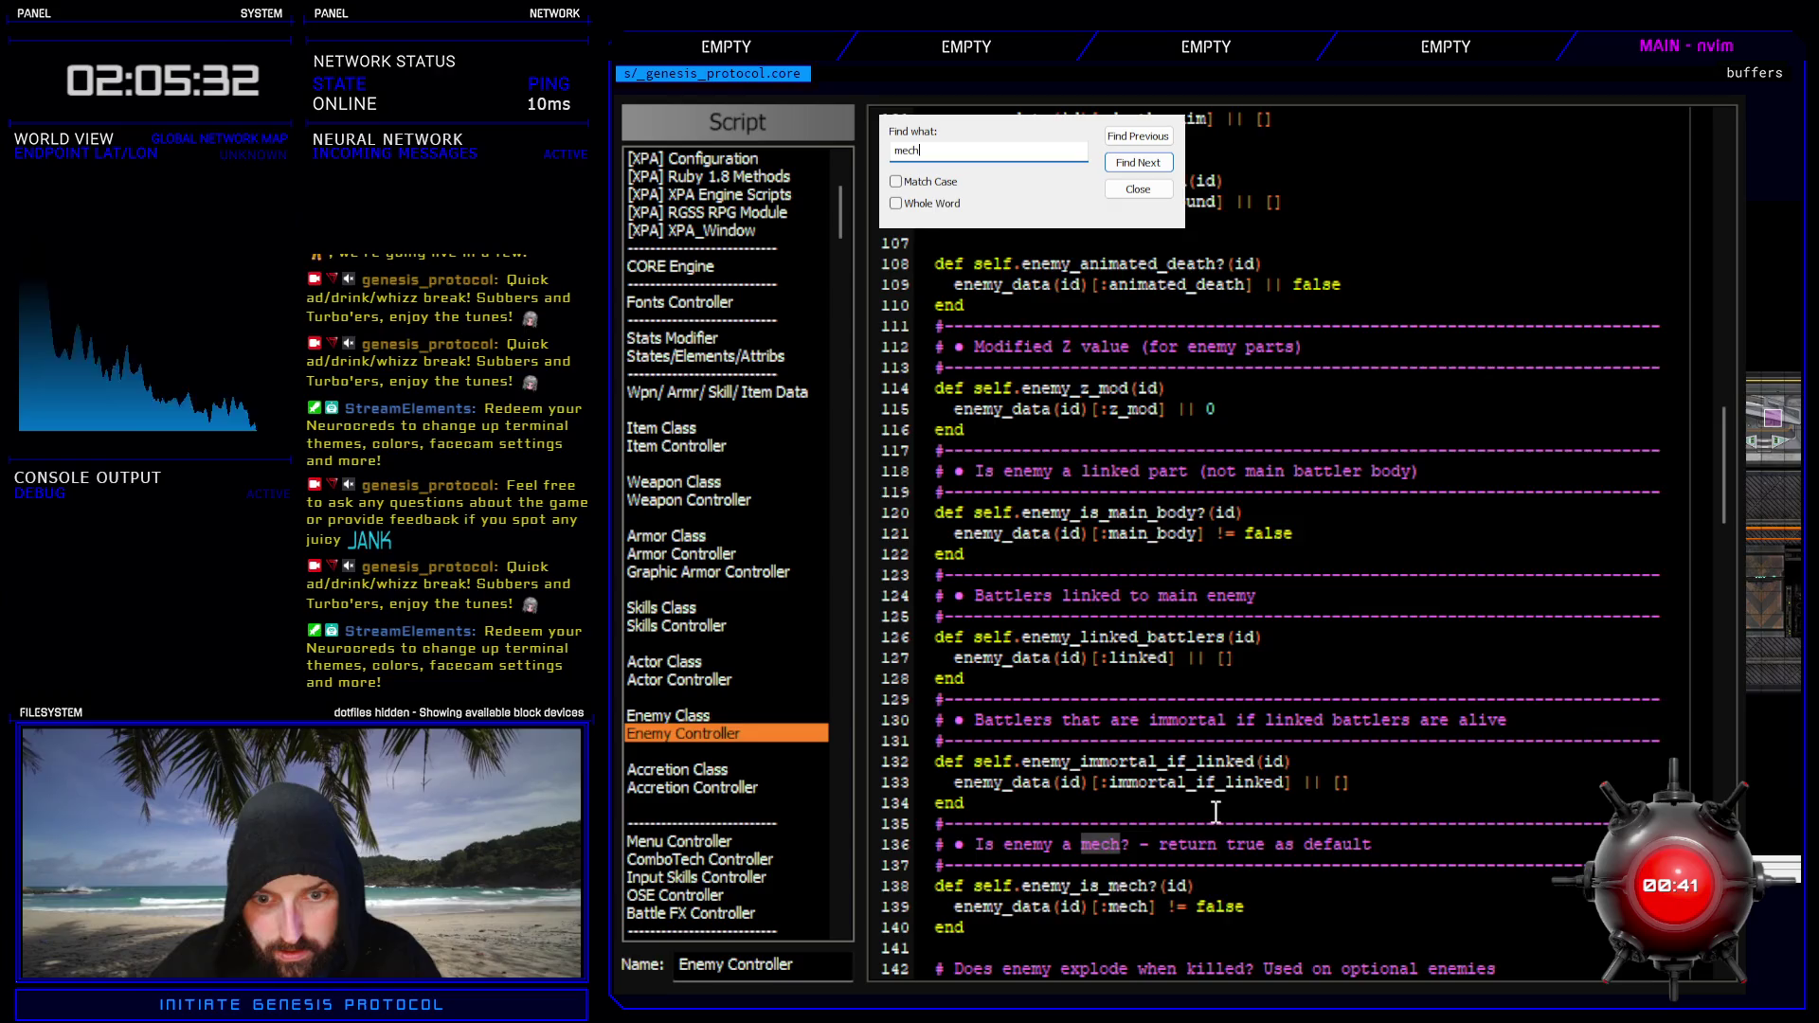
{"action": "scroll", "coordinate": [1216, 812], "scroll_direction": "down", "scroll_amount": 20}
{"action": "scroll", "coordinate": [1187, 815], "scroll_direction": "down", "scroll_amount": 4}
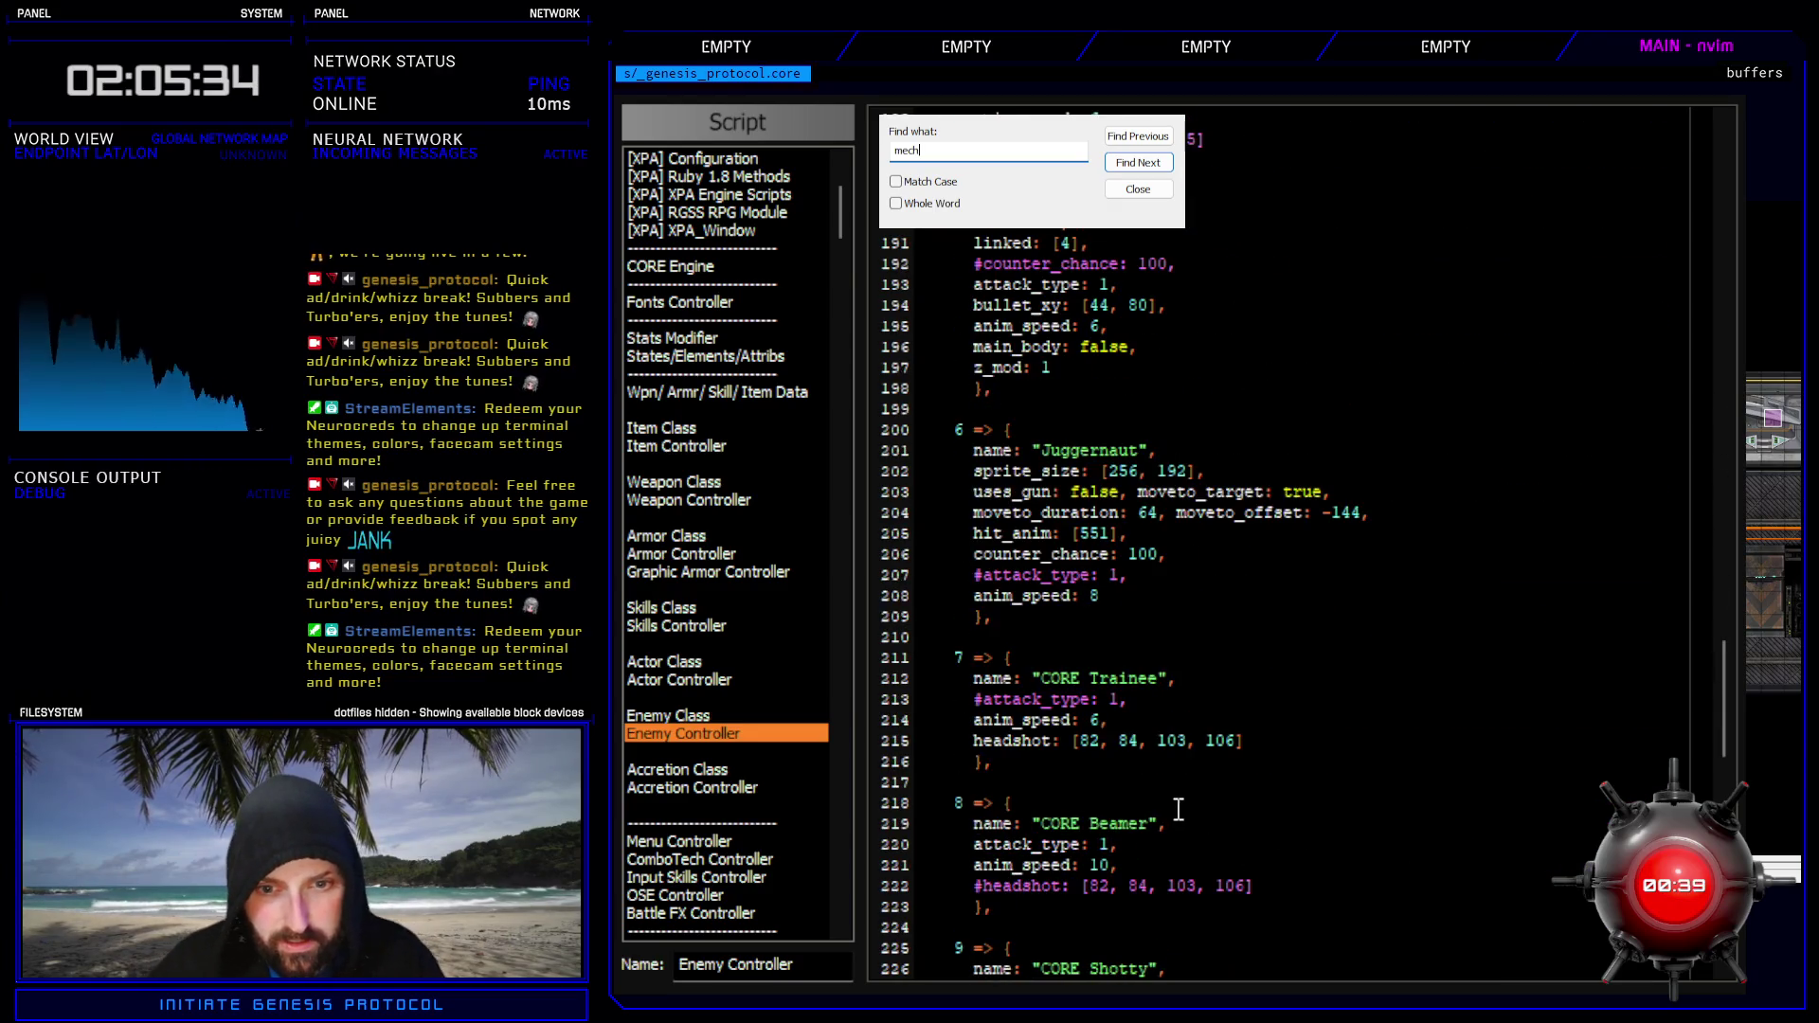
{"action": "left_click", "coordinate": [1197, 679]}
{"action": "key", "text": "Return"}
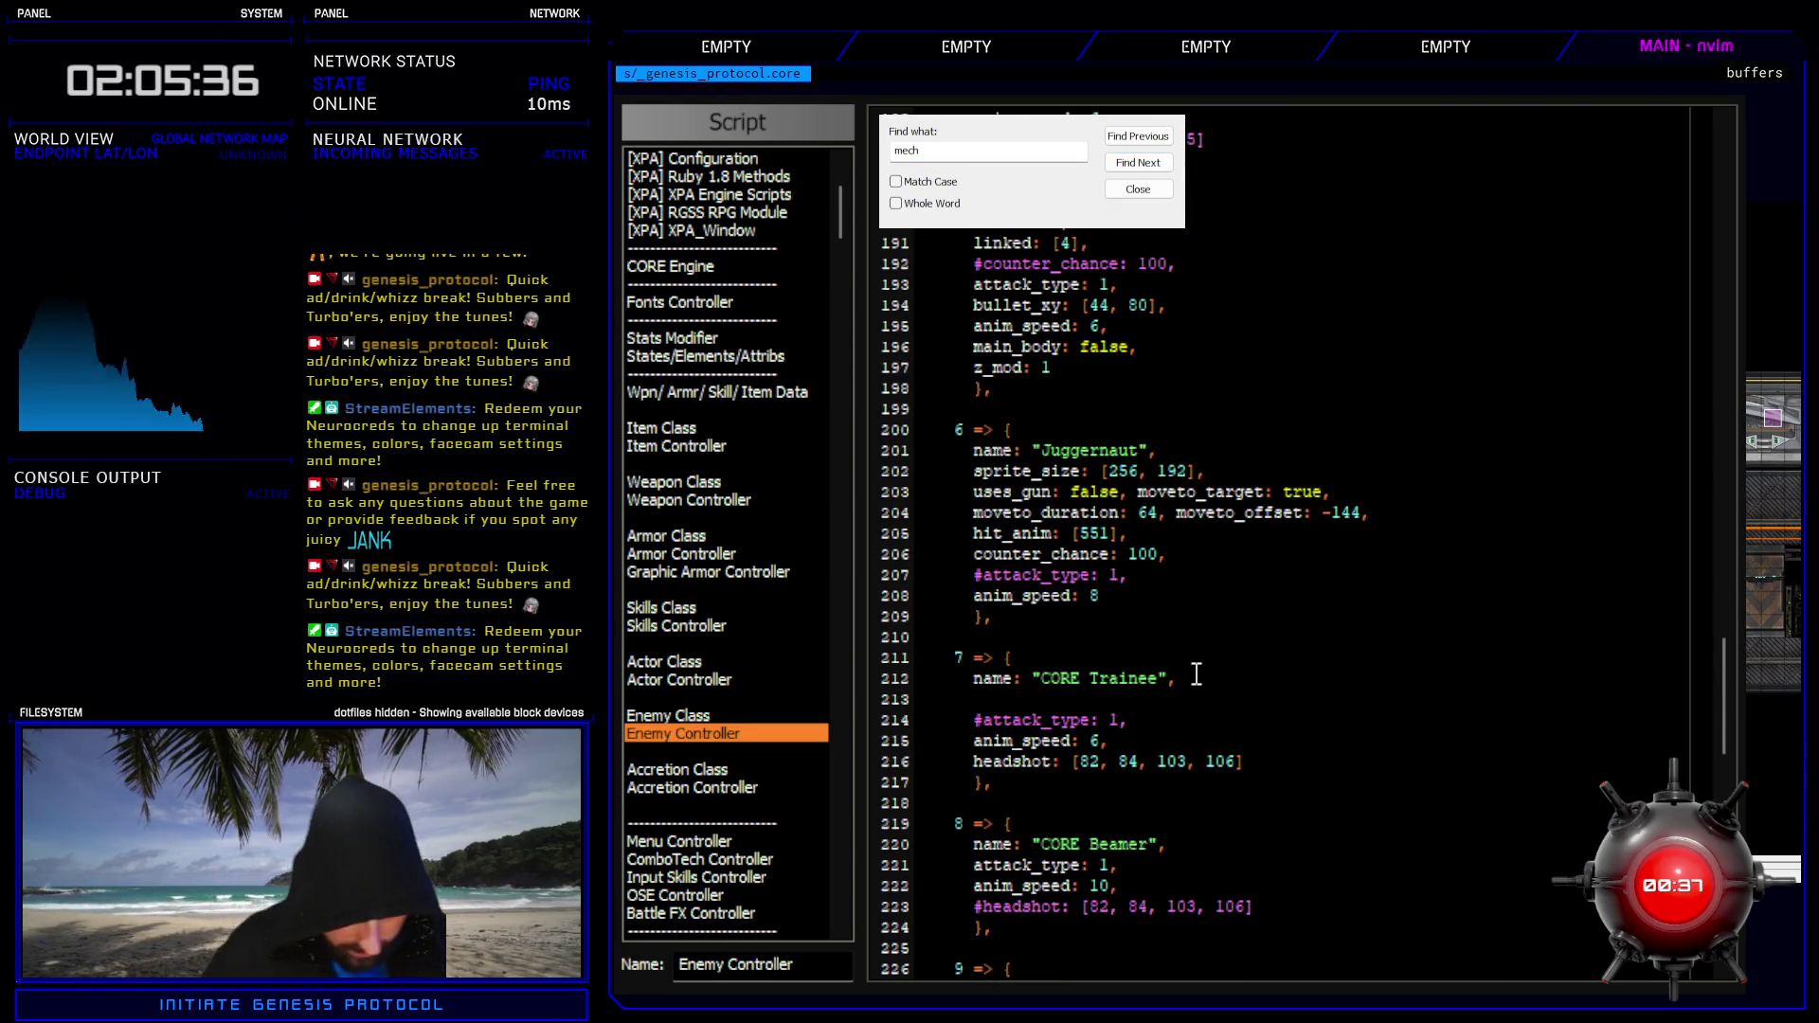
{"action": "type", "text": "mech: false,"}
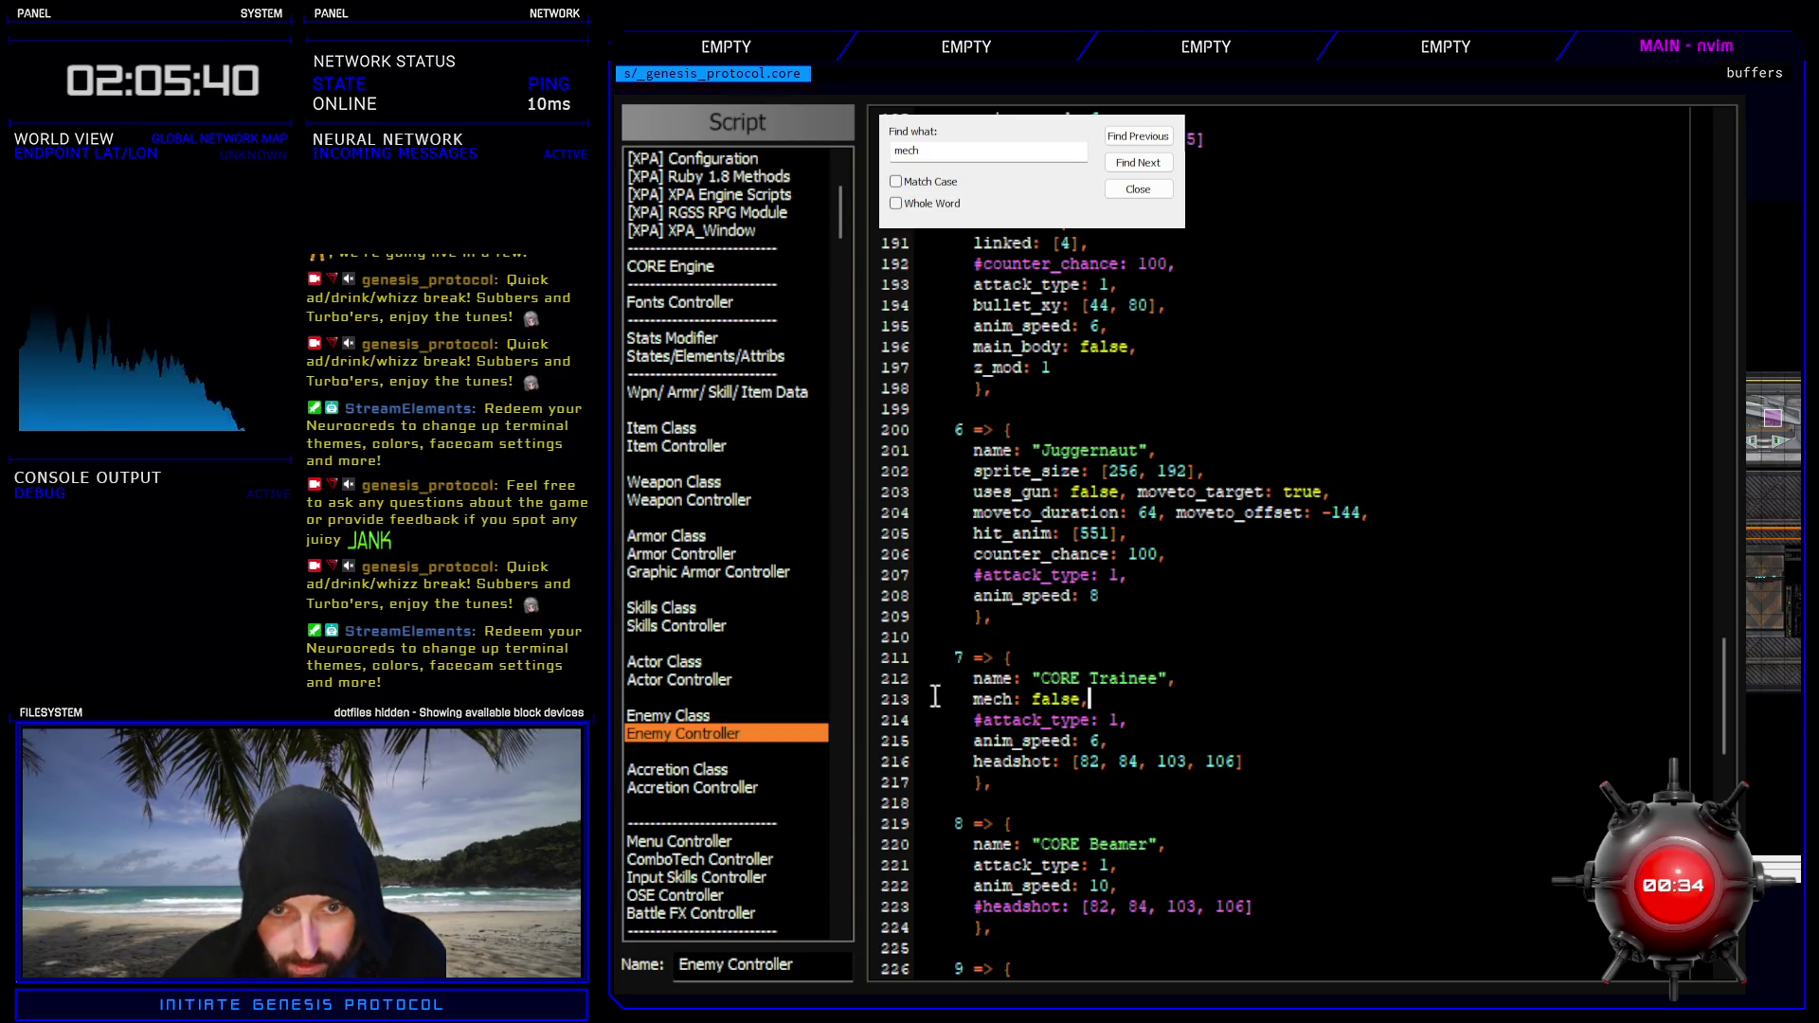
{"action": "left_click", "coordinate": [888, 702]}
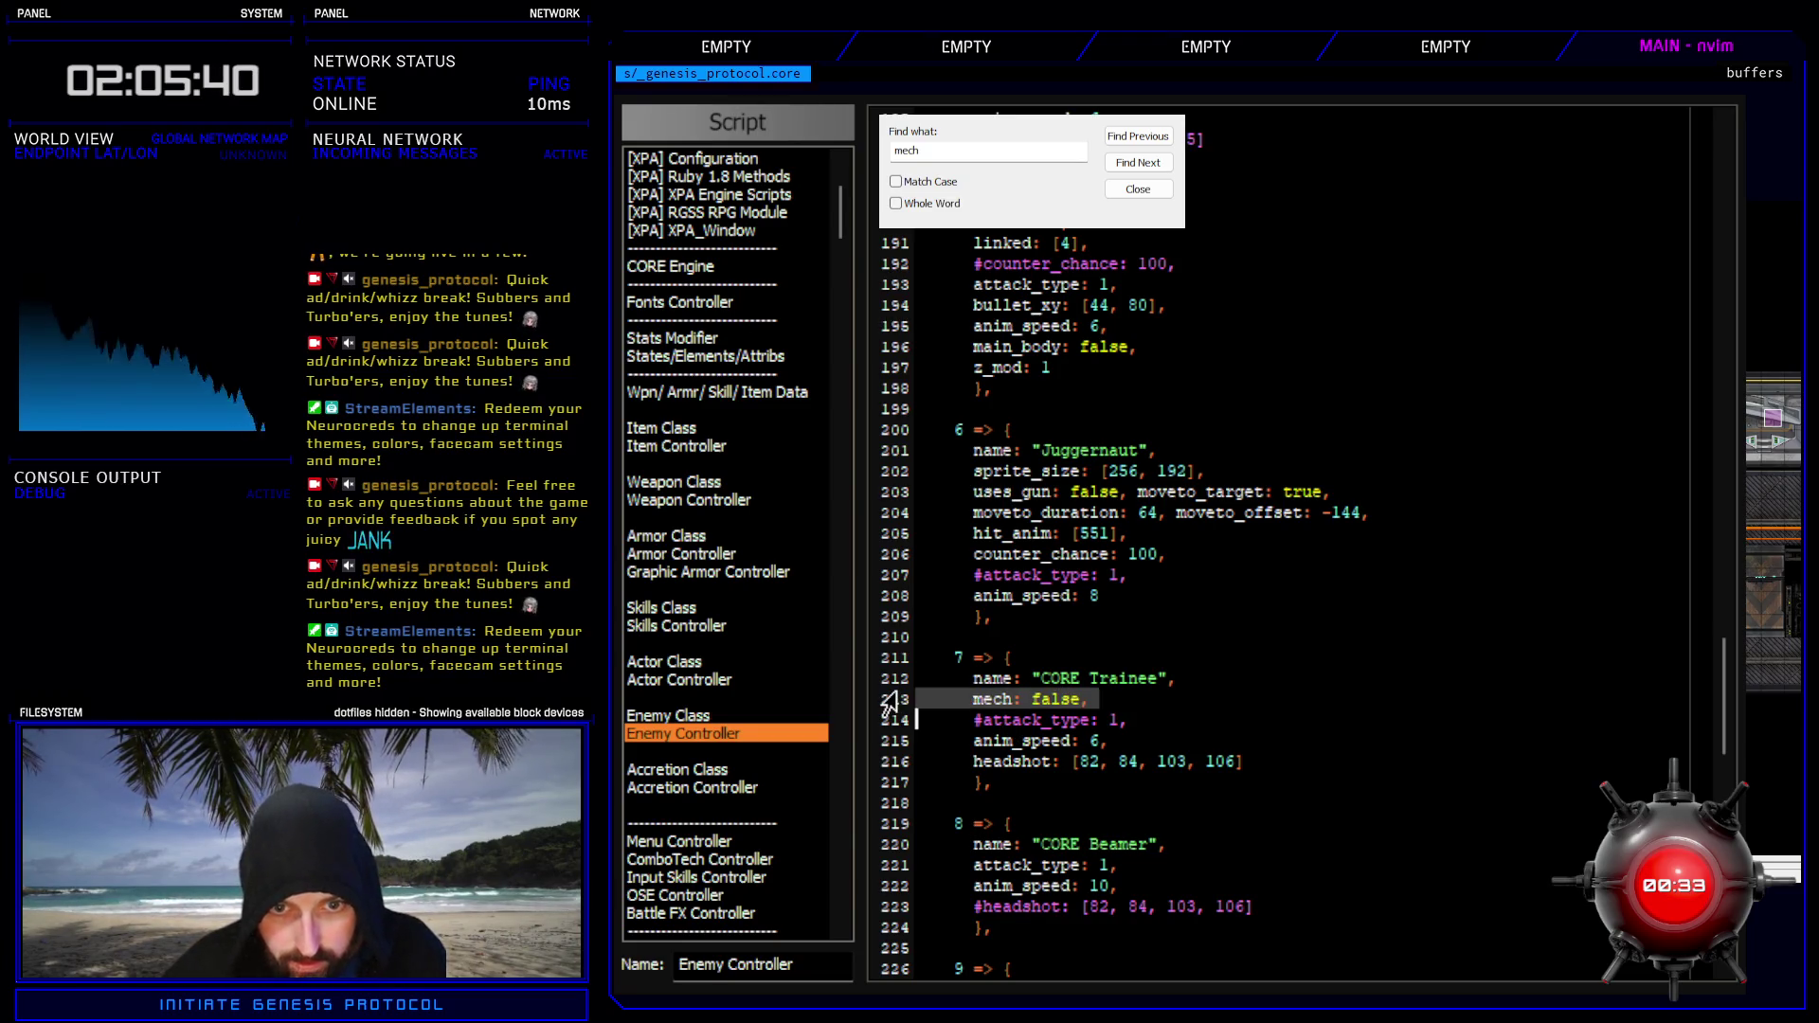
- Paste 'mech: false,' under the CORE Beamer and CORE Shotty names, then close the scripts
{"action": "scroll", "coordinate": [1146, 753], "scroll_direction": "down", "scroll_amount": 2}
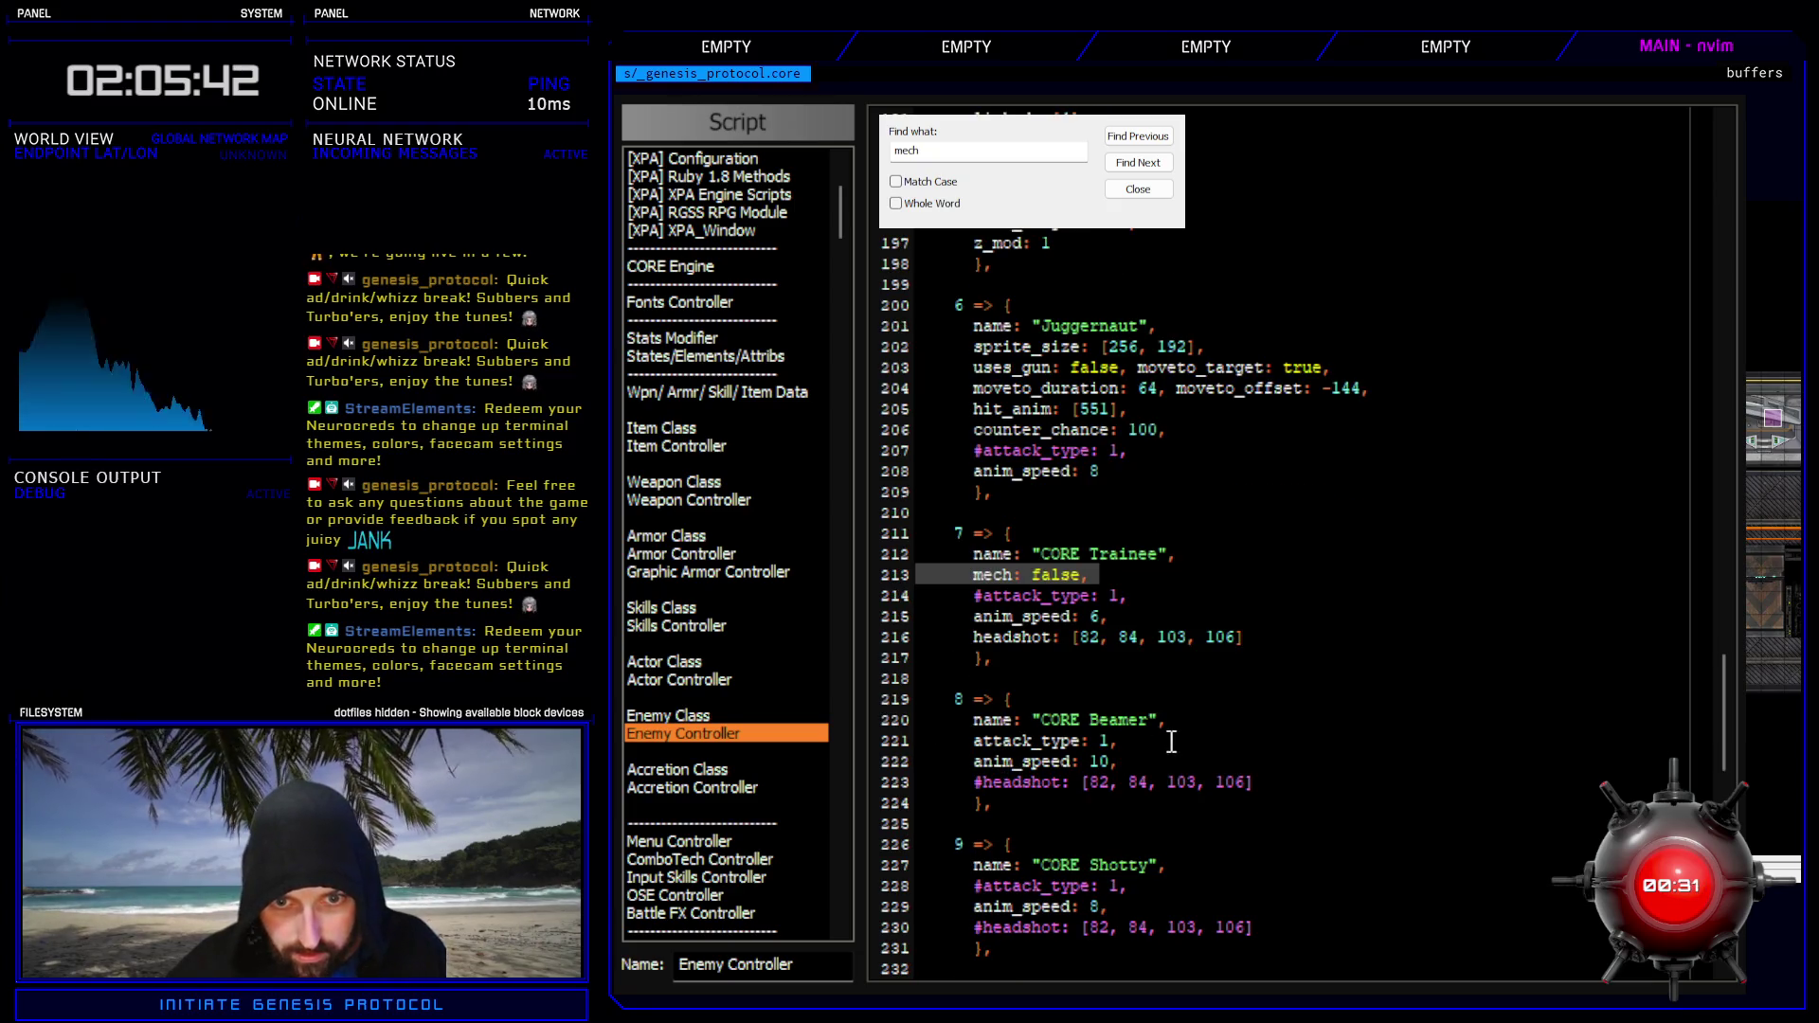
{"action": "left_click", "coordinate": [1192, 721]}
{"action": "key", "text": "Return"}
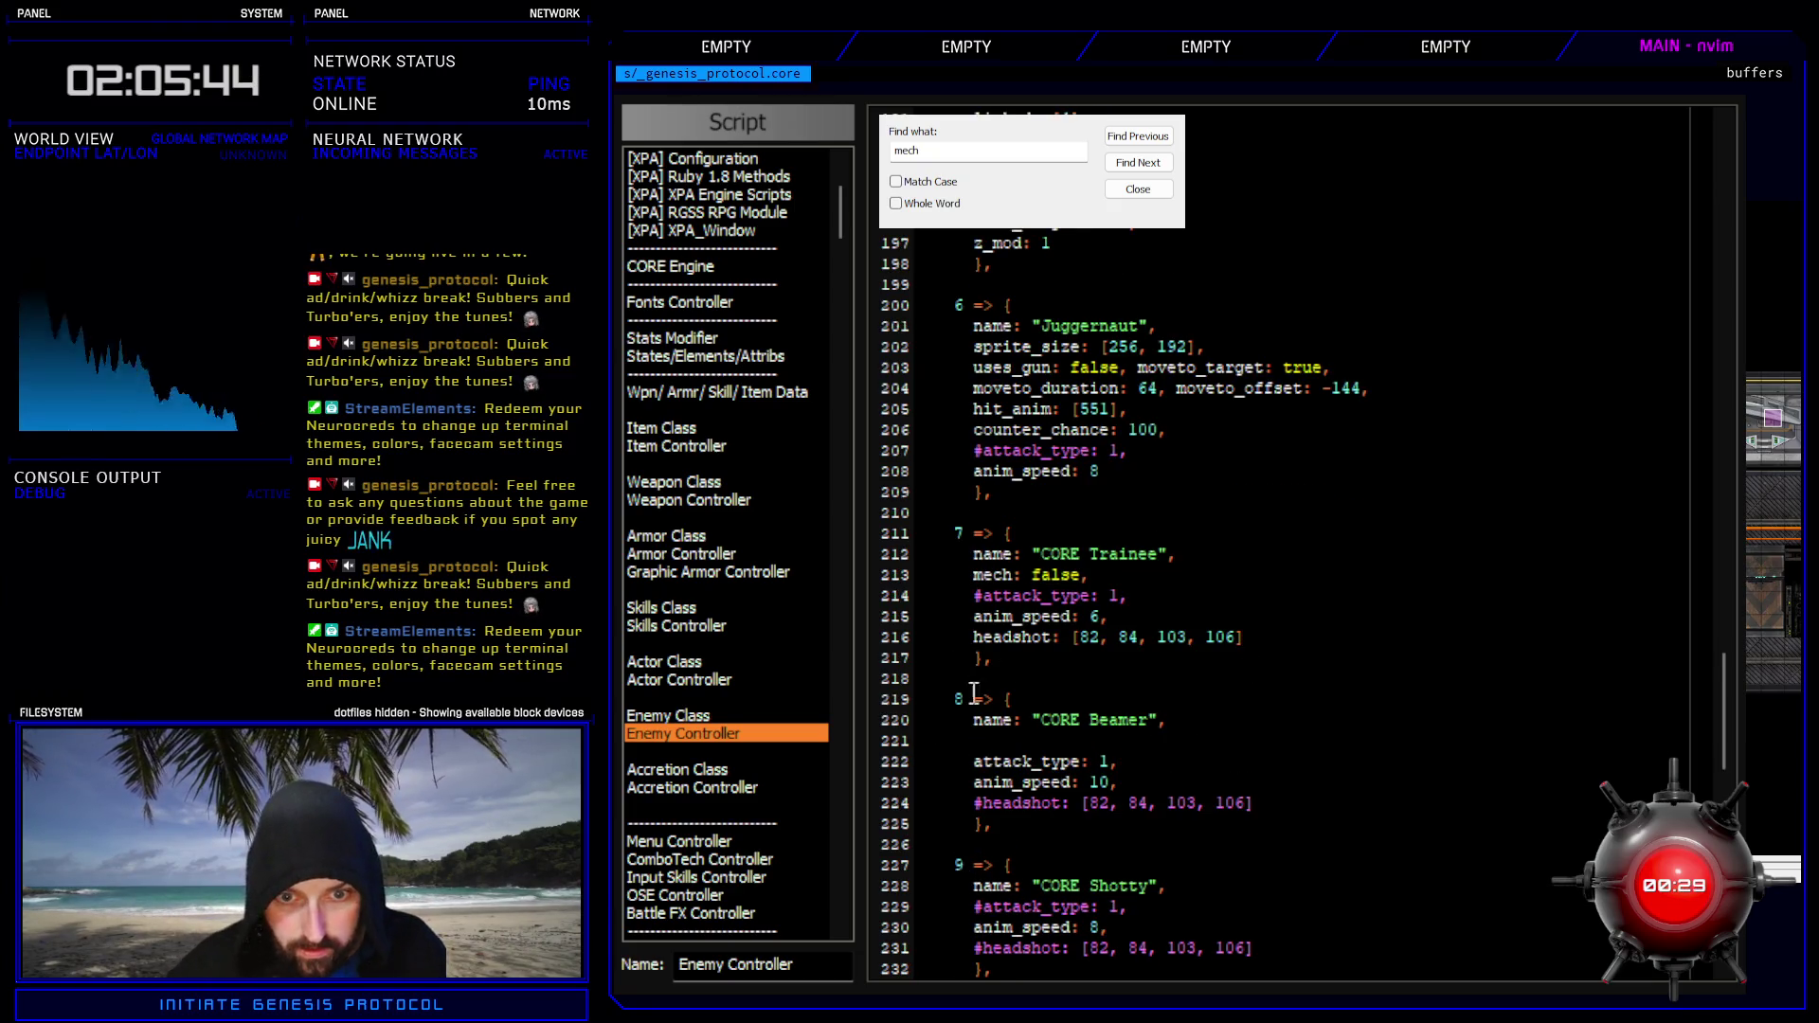
{"action": "left_click", "coordinate": [873, 745]}
{"action": "type", "text": "mech: false,"}
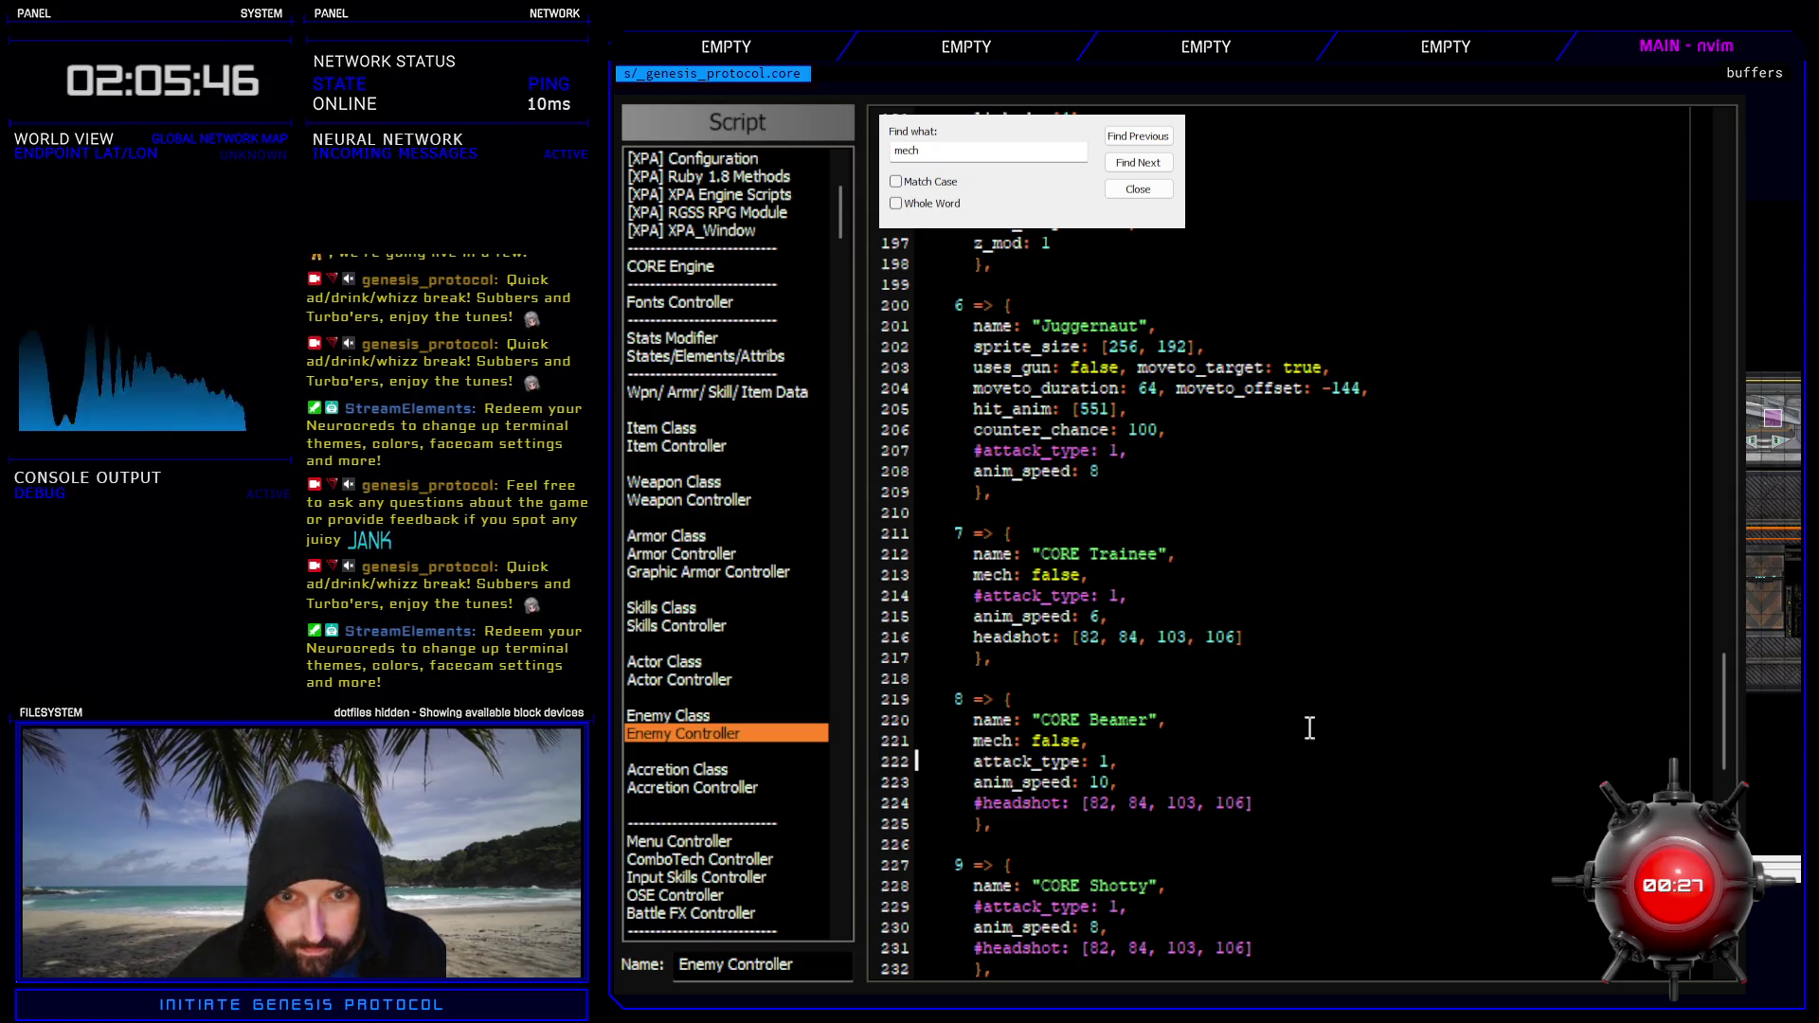
{"action": "scroll", "coordinate": [1236, 755], "scroll_direction": "down", "scroll_amount": 2}
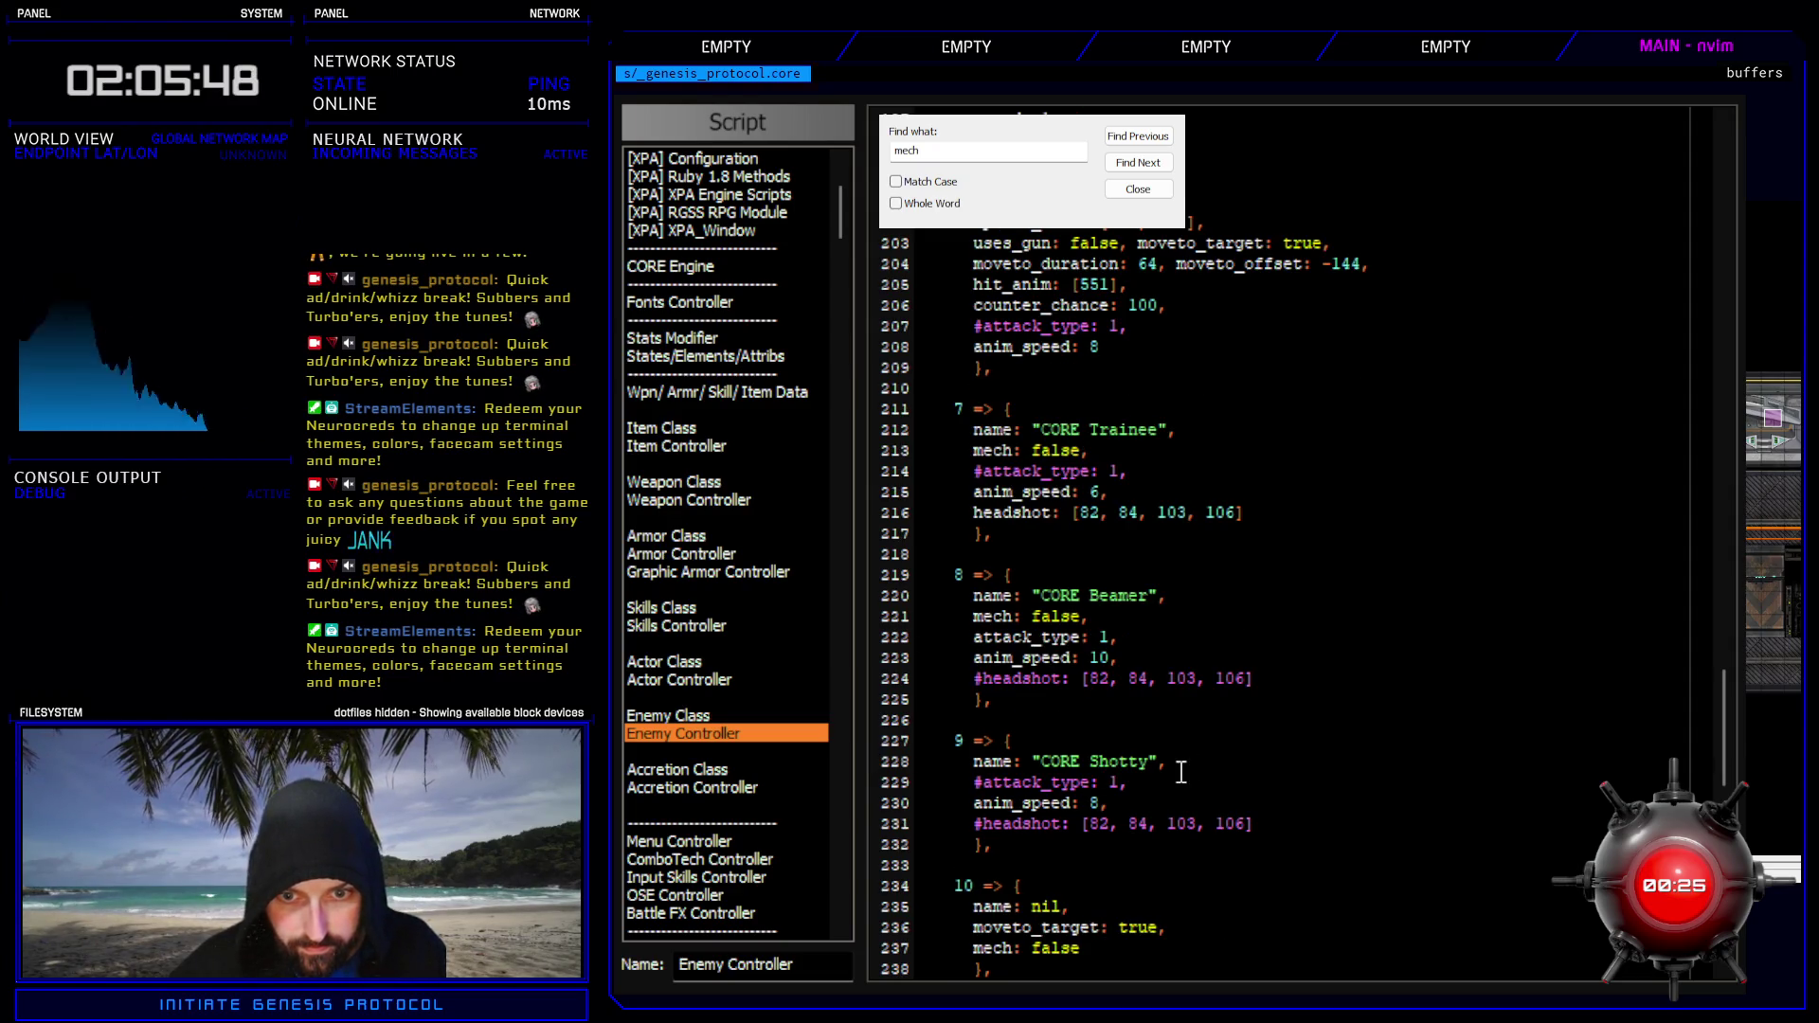
{"action": "key", "text": "Return"}
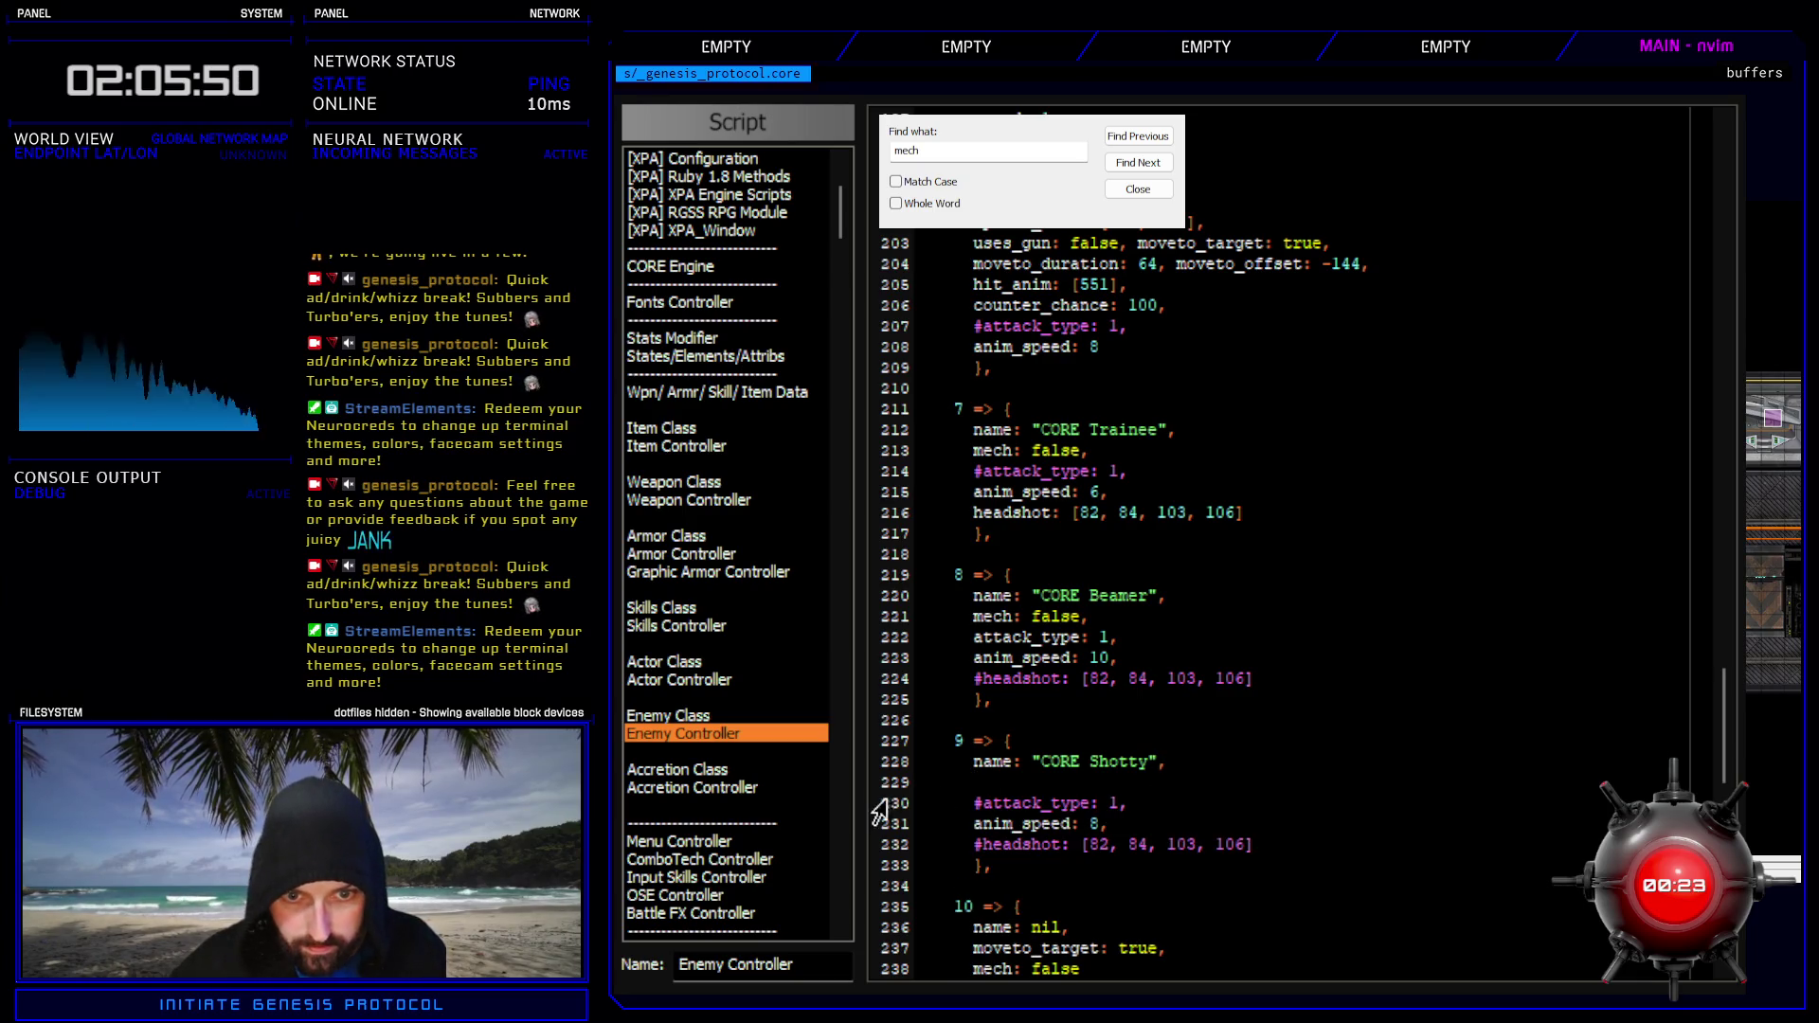
{"action": "key", "text": "ctrl+v"}
{"action": "key", "text": "F12"}
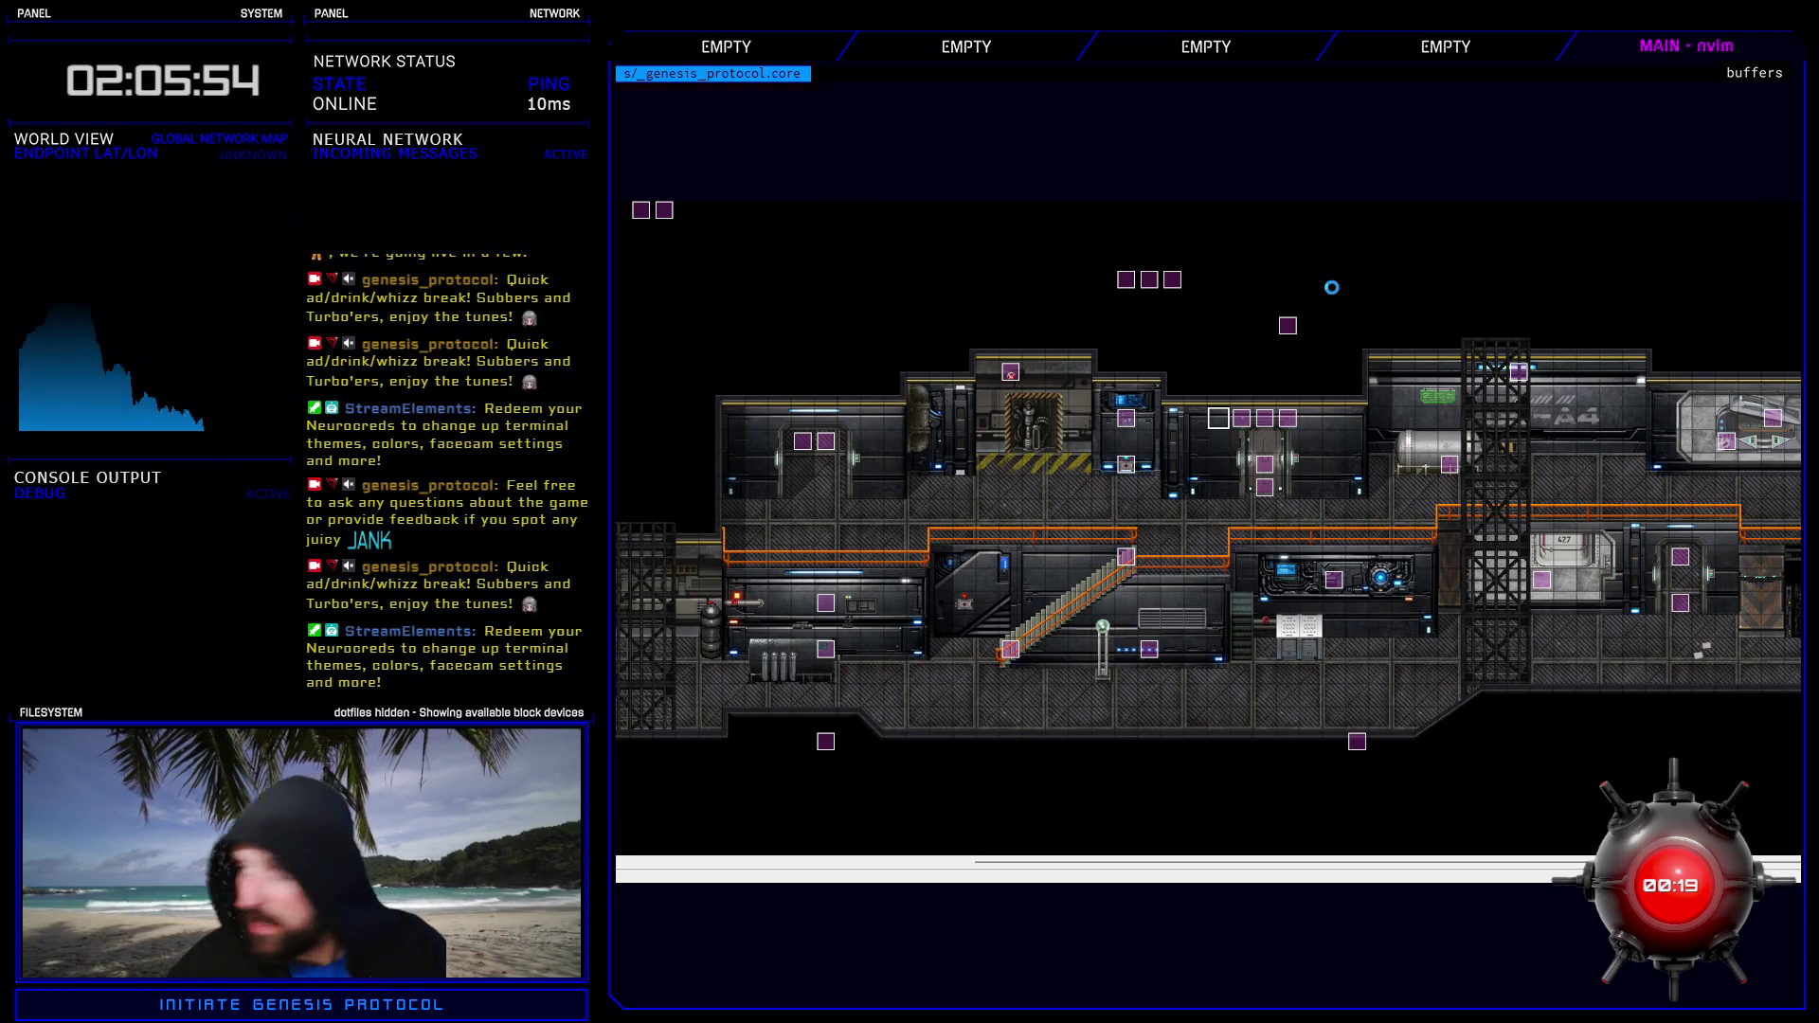
- Reopen the Database, hit a soldier with Fast Blast and Kivos's Raging Fist, then end the battle test
{"action": "key", "text": "F9"}
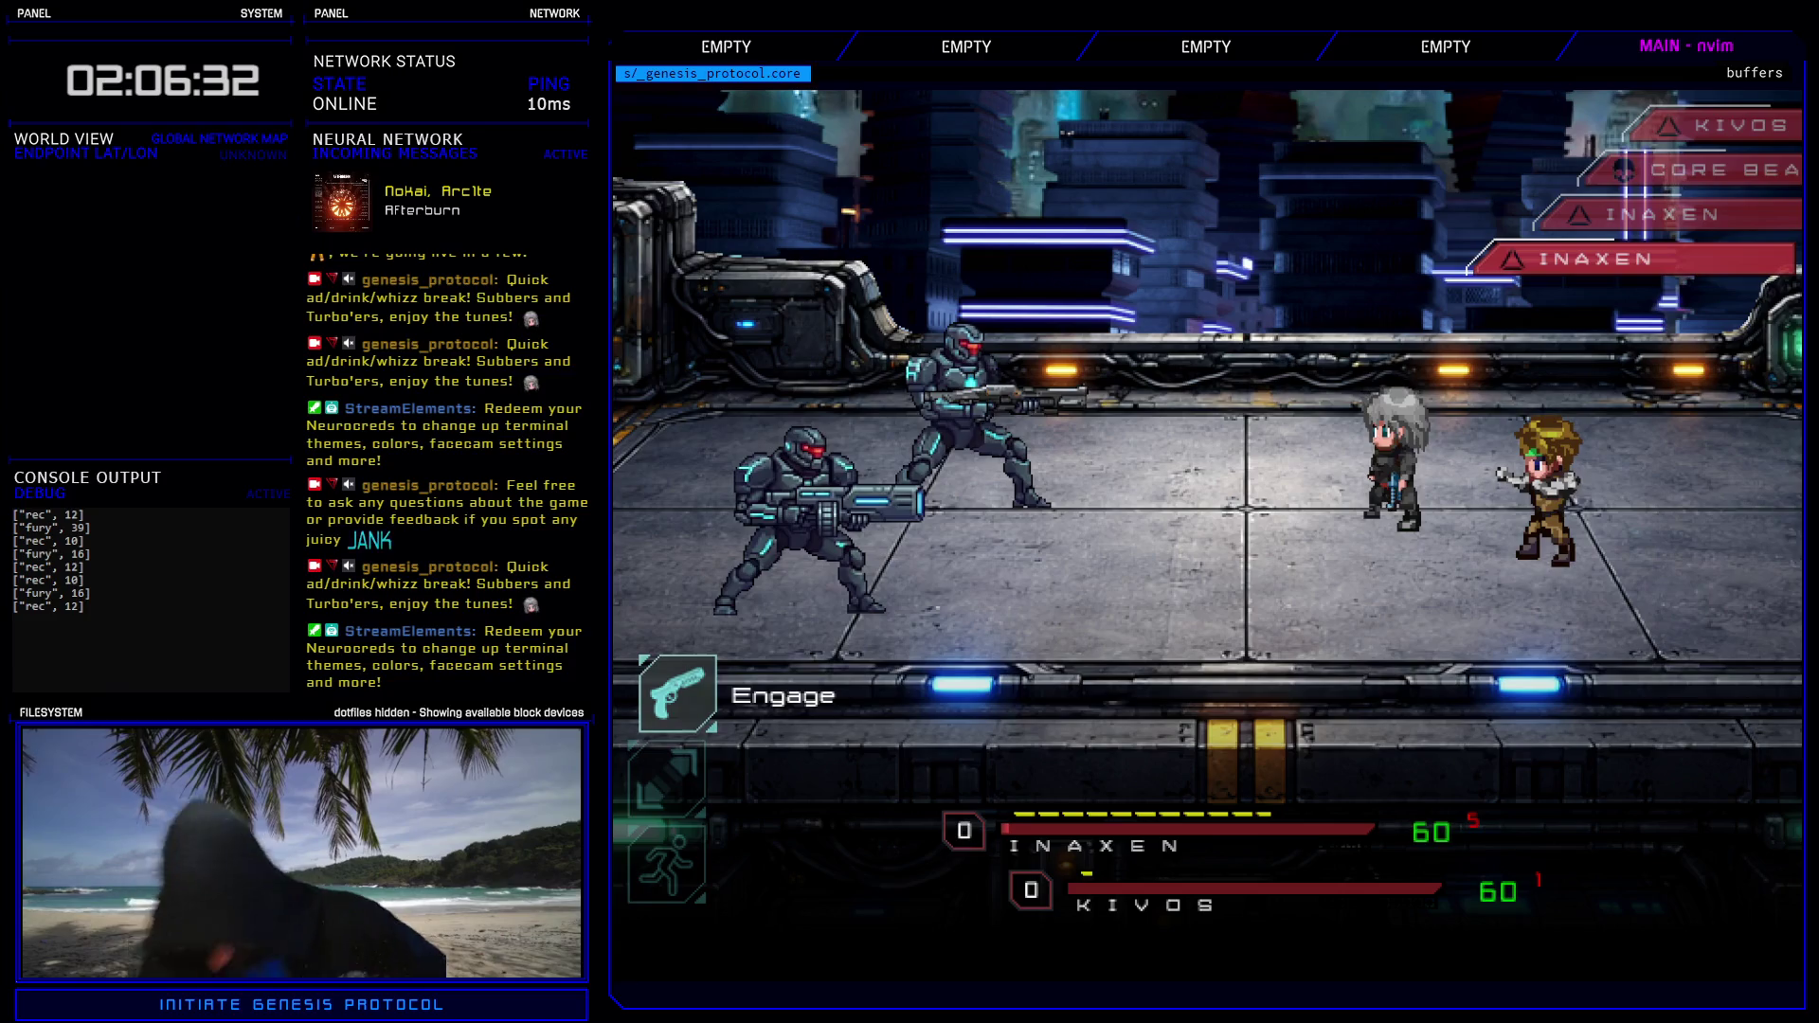
{"action": "key", "text": "Return"}
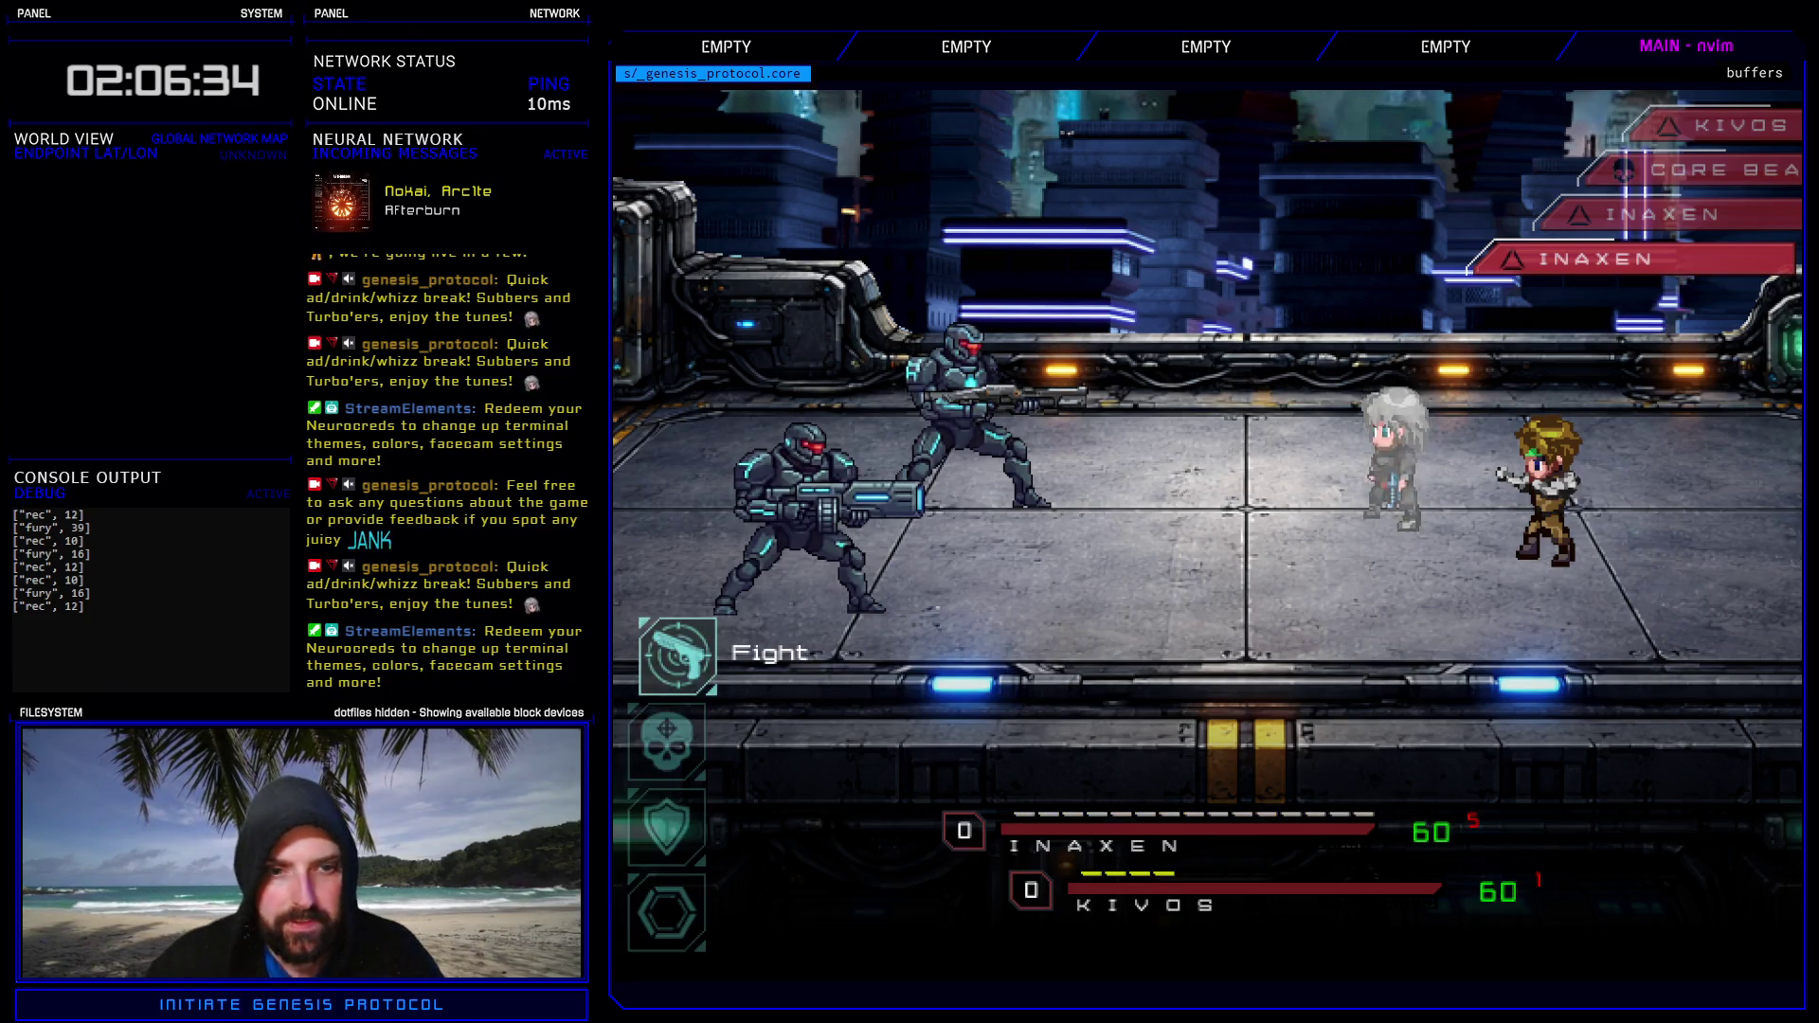
{"action": "key", "text": "Return"}
{"action": "key", "text": "Return"}
{"action": "key", "text": "Return"}
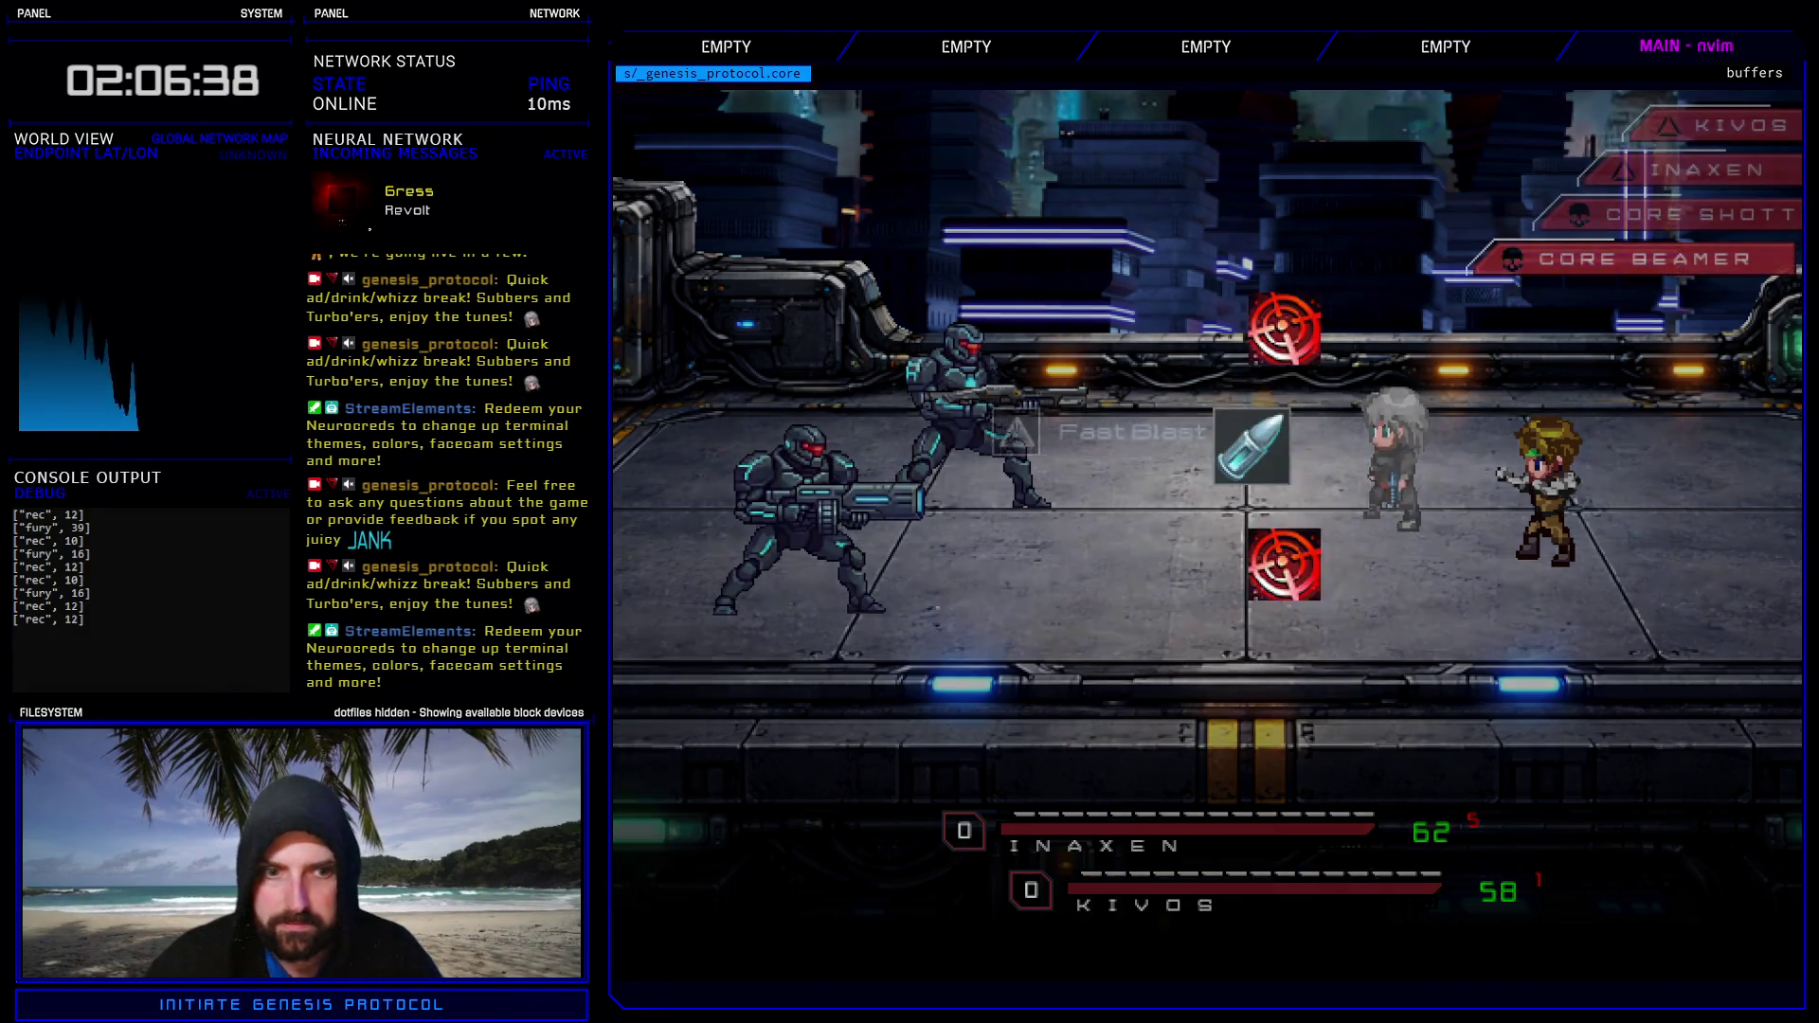
{"action": "key", "text": "Return"}
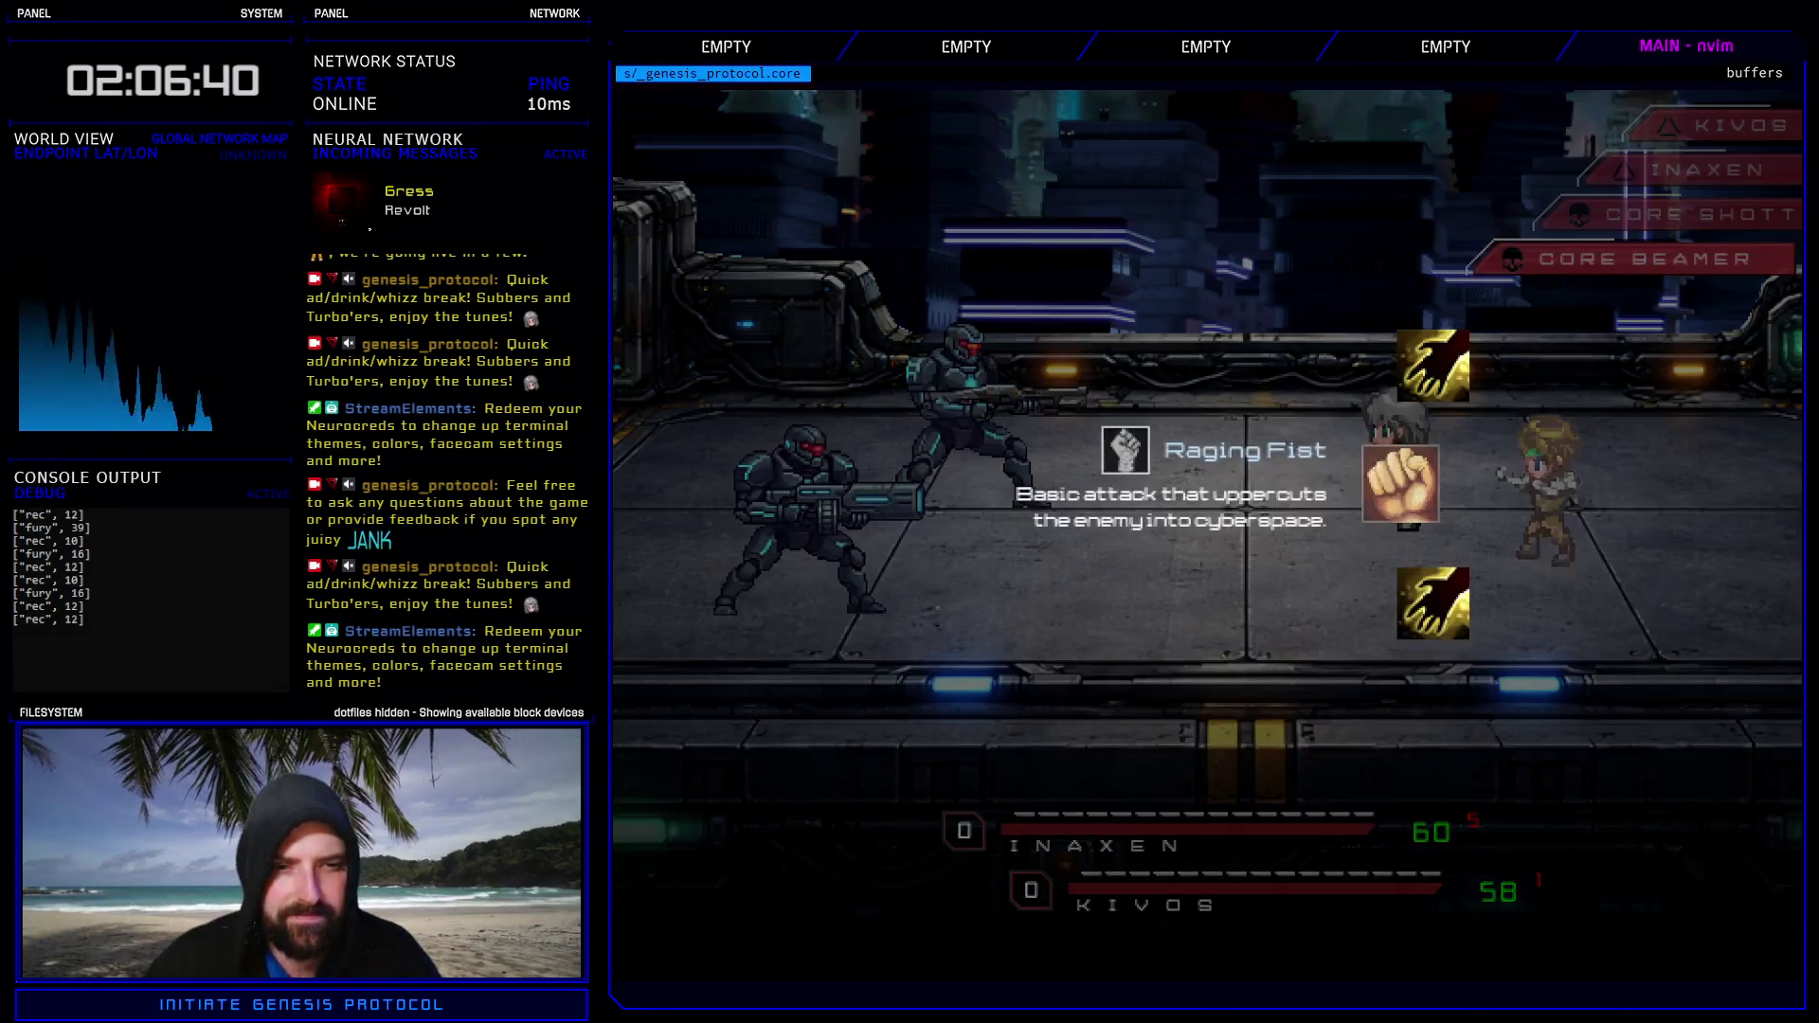
{"action": "key", "text": "Return"}
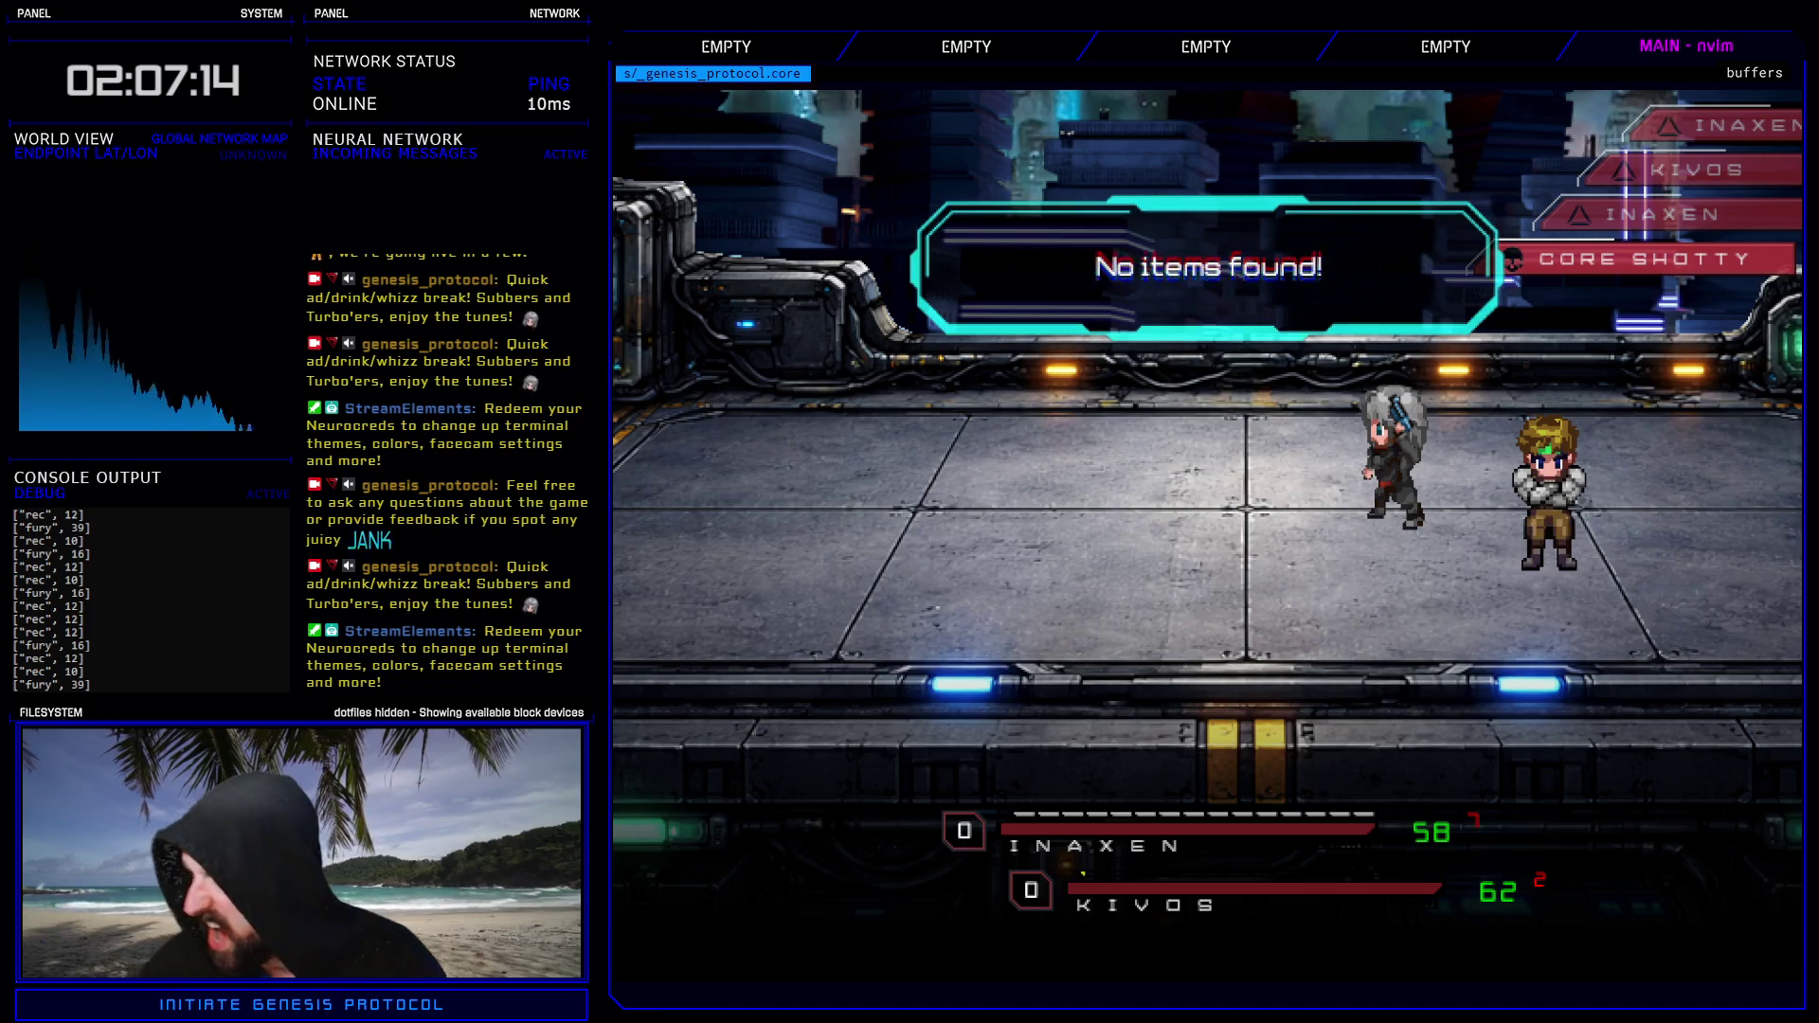
{"action": "key", "text": "alt+F4"}
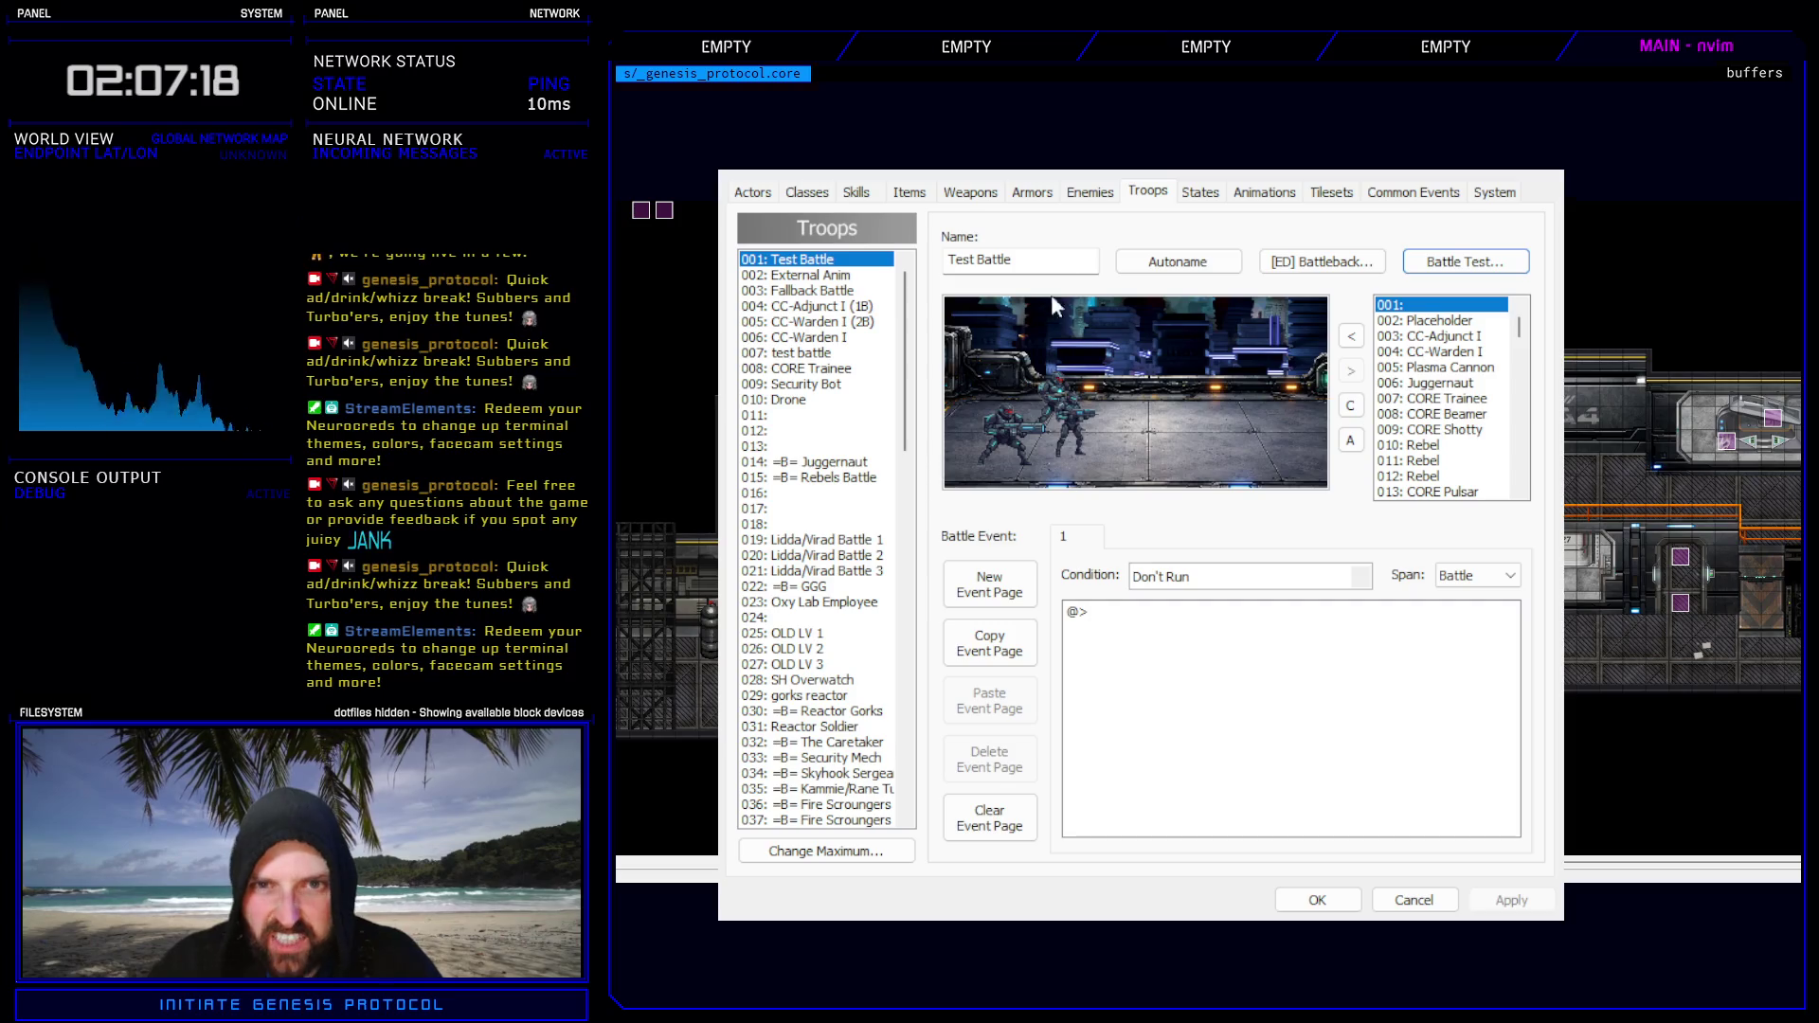
- Switch to the Enemies tab to show the CORE Trainee entry
{"action": "left_click", "coordinate": [1088, 190]}
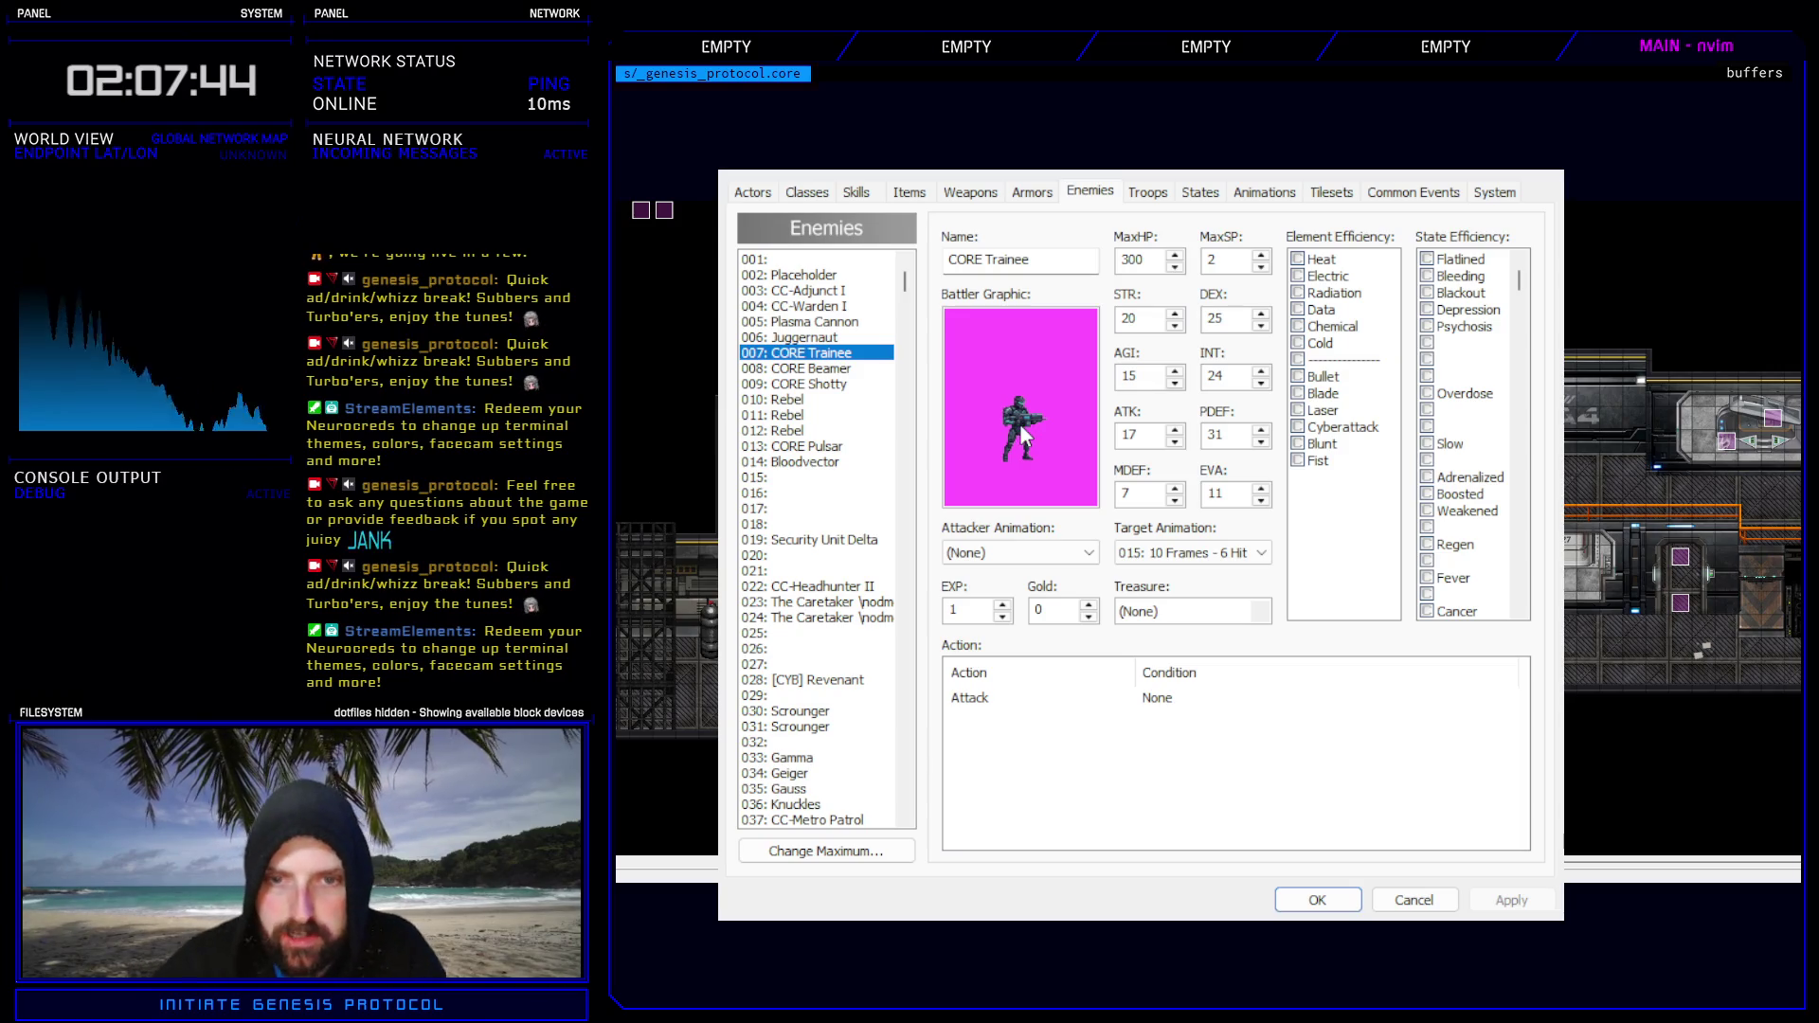
- Browse from CORE Trainee past the Rebels, CORE Shotty and CORE Pulsar to the Bloodvector entry
{"action": "key", "text": "Down"}
{"action": "key", "text": "Down"}
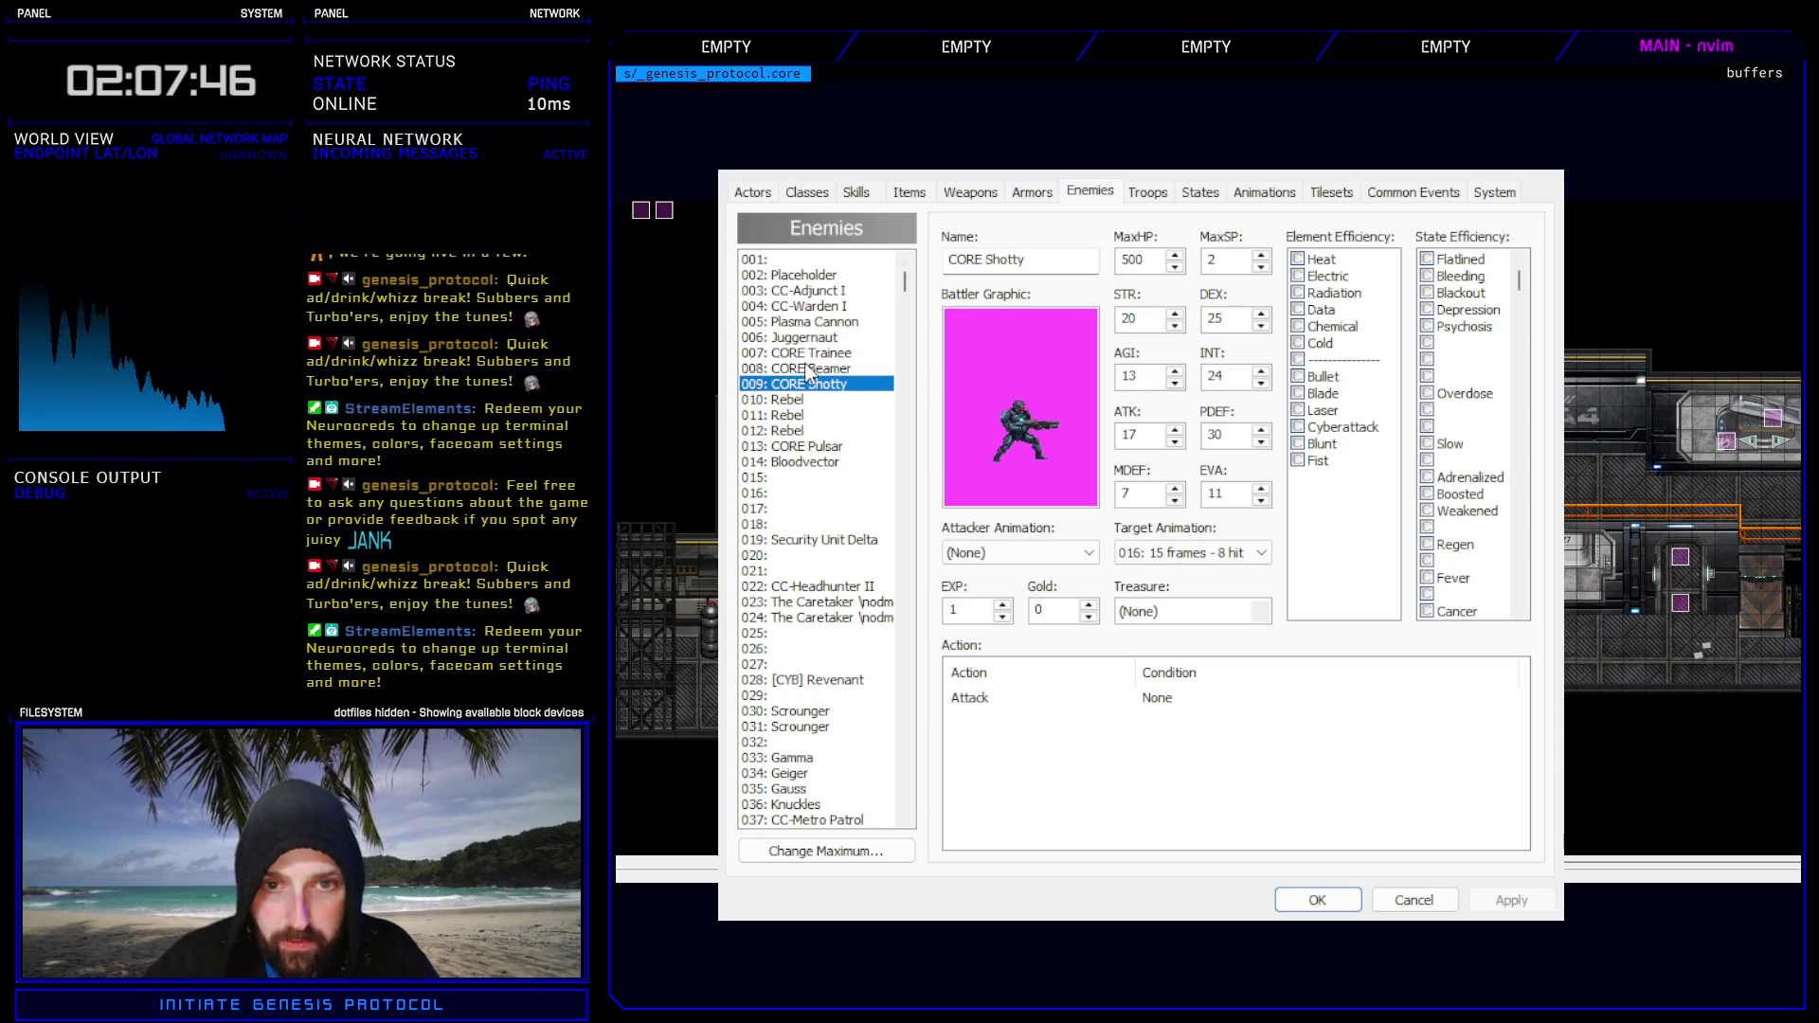
{"action": "key", "text": "Up"}
{"action": "key", "text": "Up"}
{"action": "key", "text": "Down"}
{"action": "key", "text": "Down"}
{"action": "key", "text": "Down"}
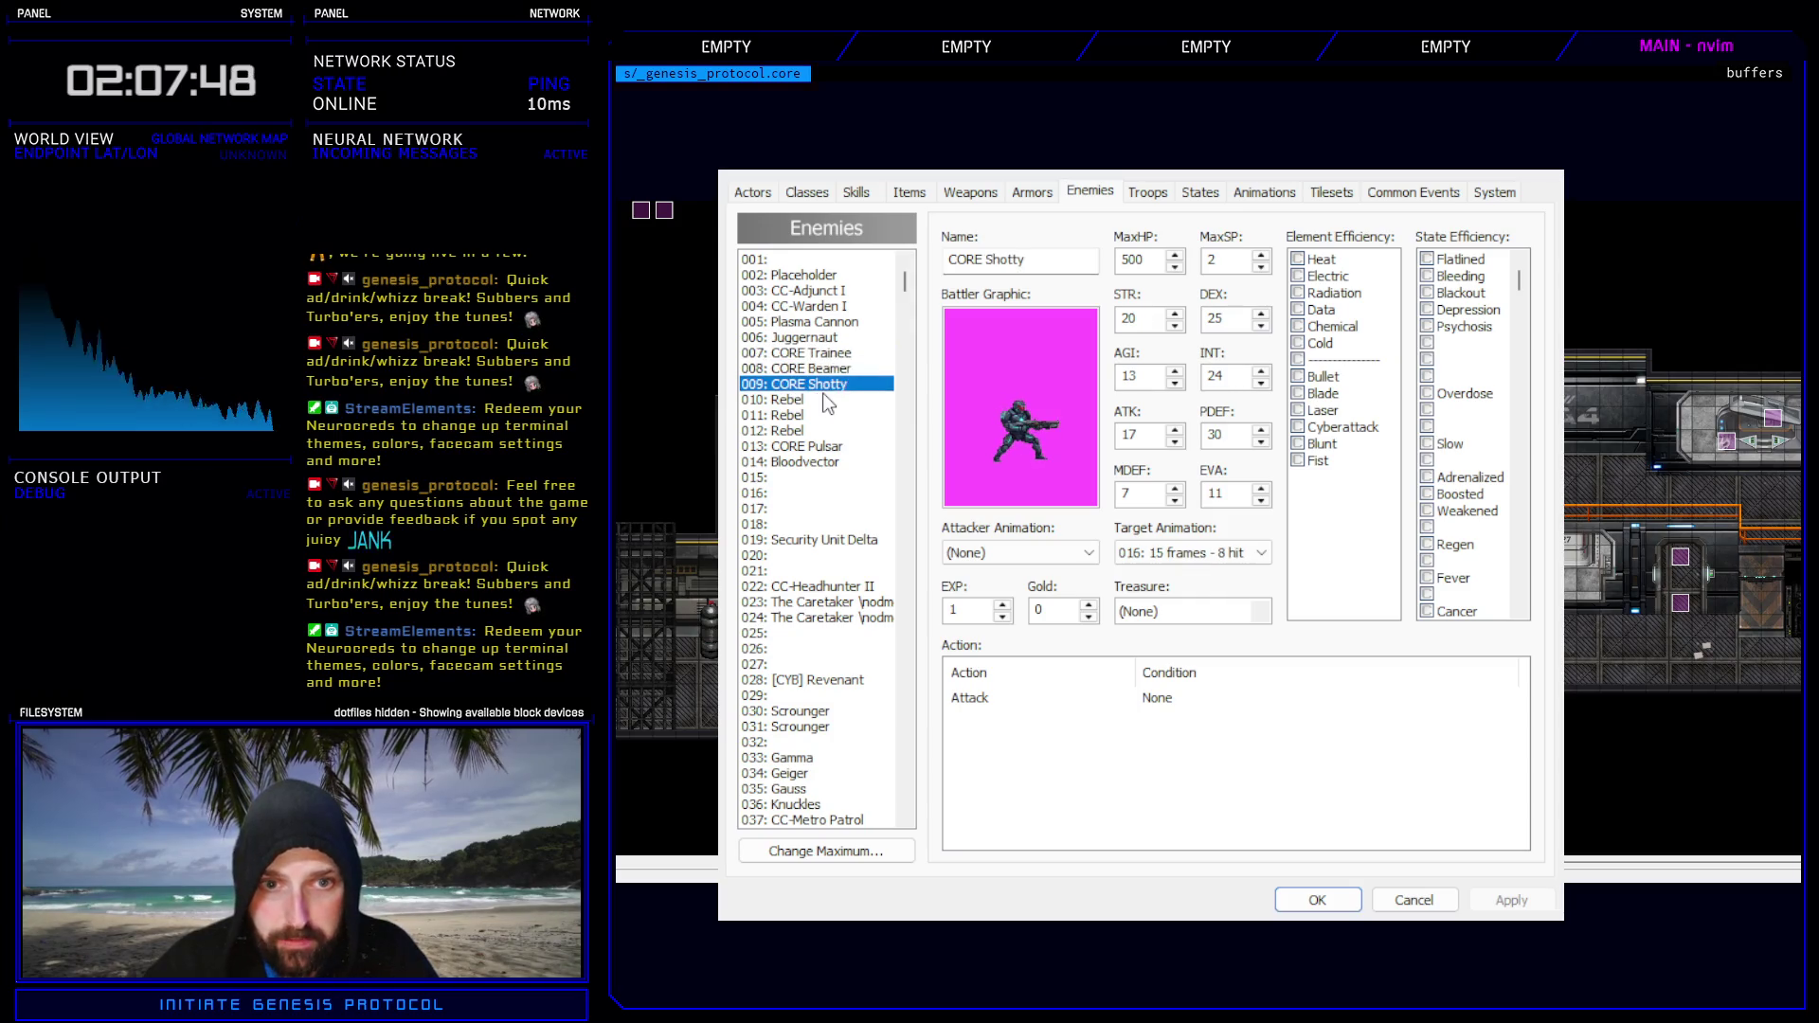
{"action": "key", "text": "Down"}
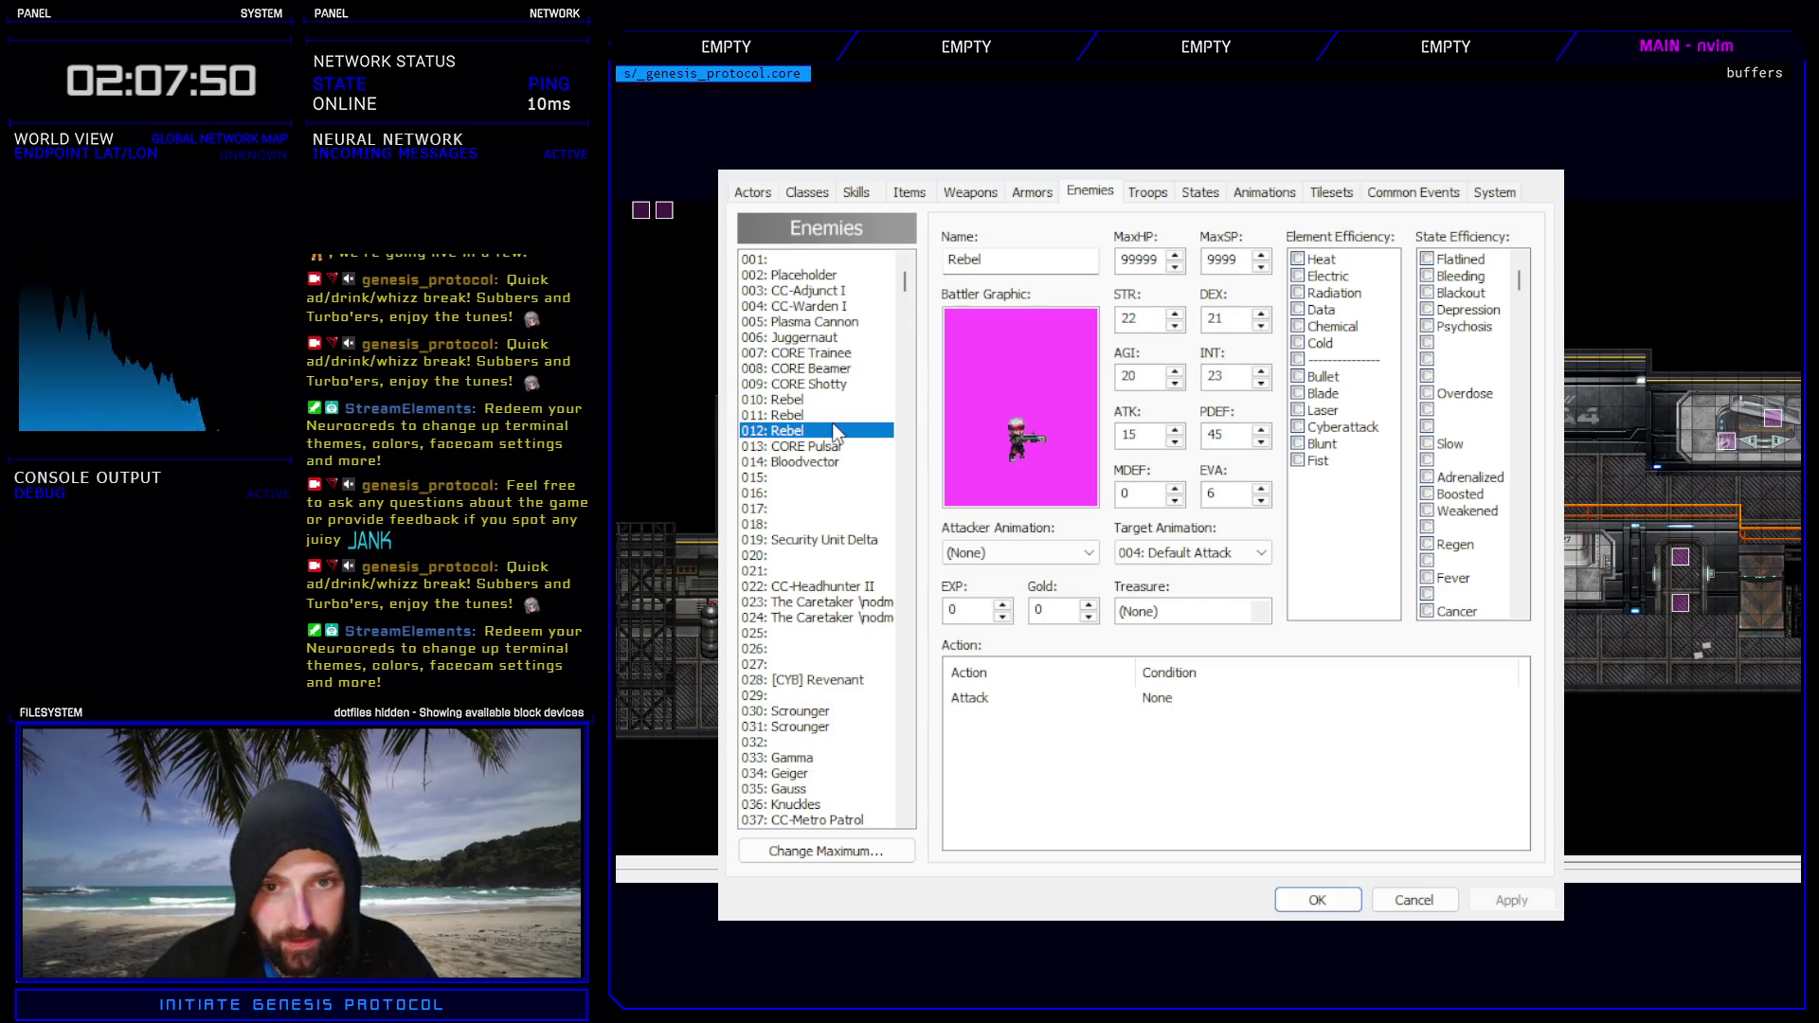
{"action": "key", "text": "Up"}
{"action": "key", "text": "Up"}
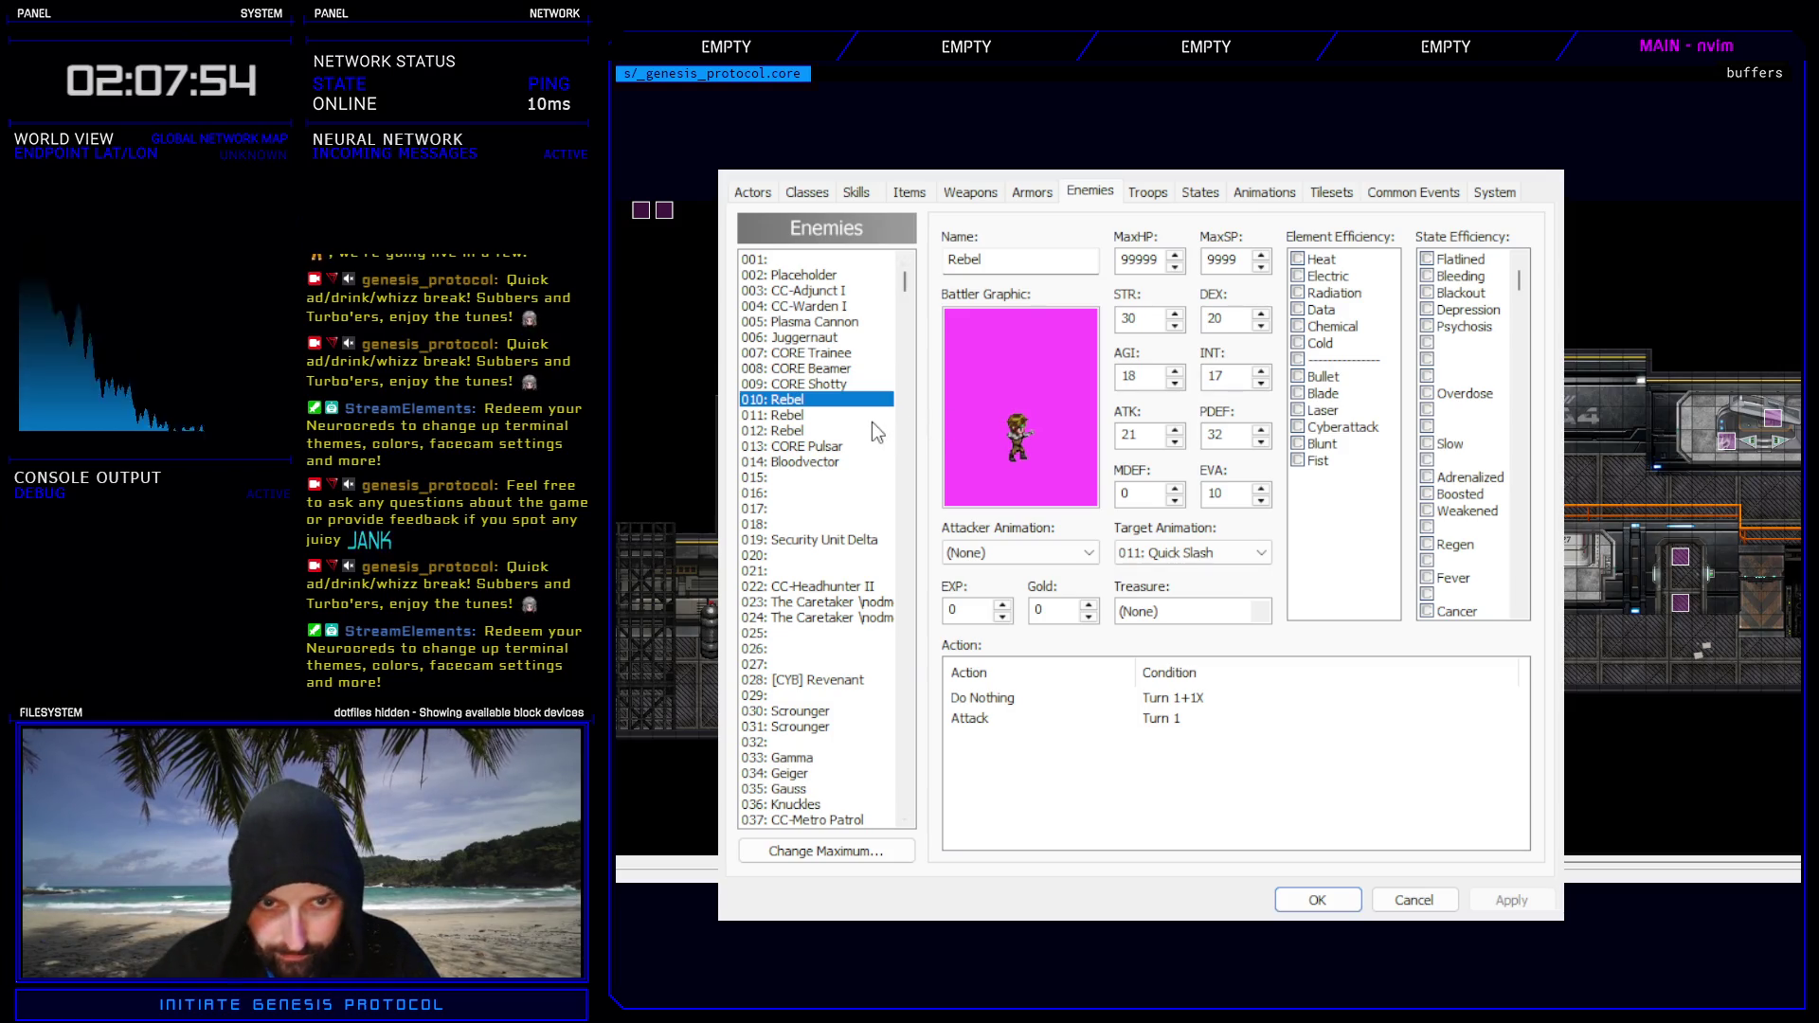
{"action": "key", "text": "Down"}
{"action": "key", "text": "Down"}
{"action": "key", "text": "Down"}
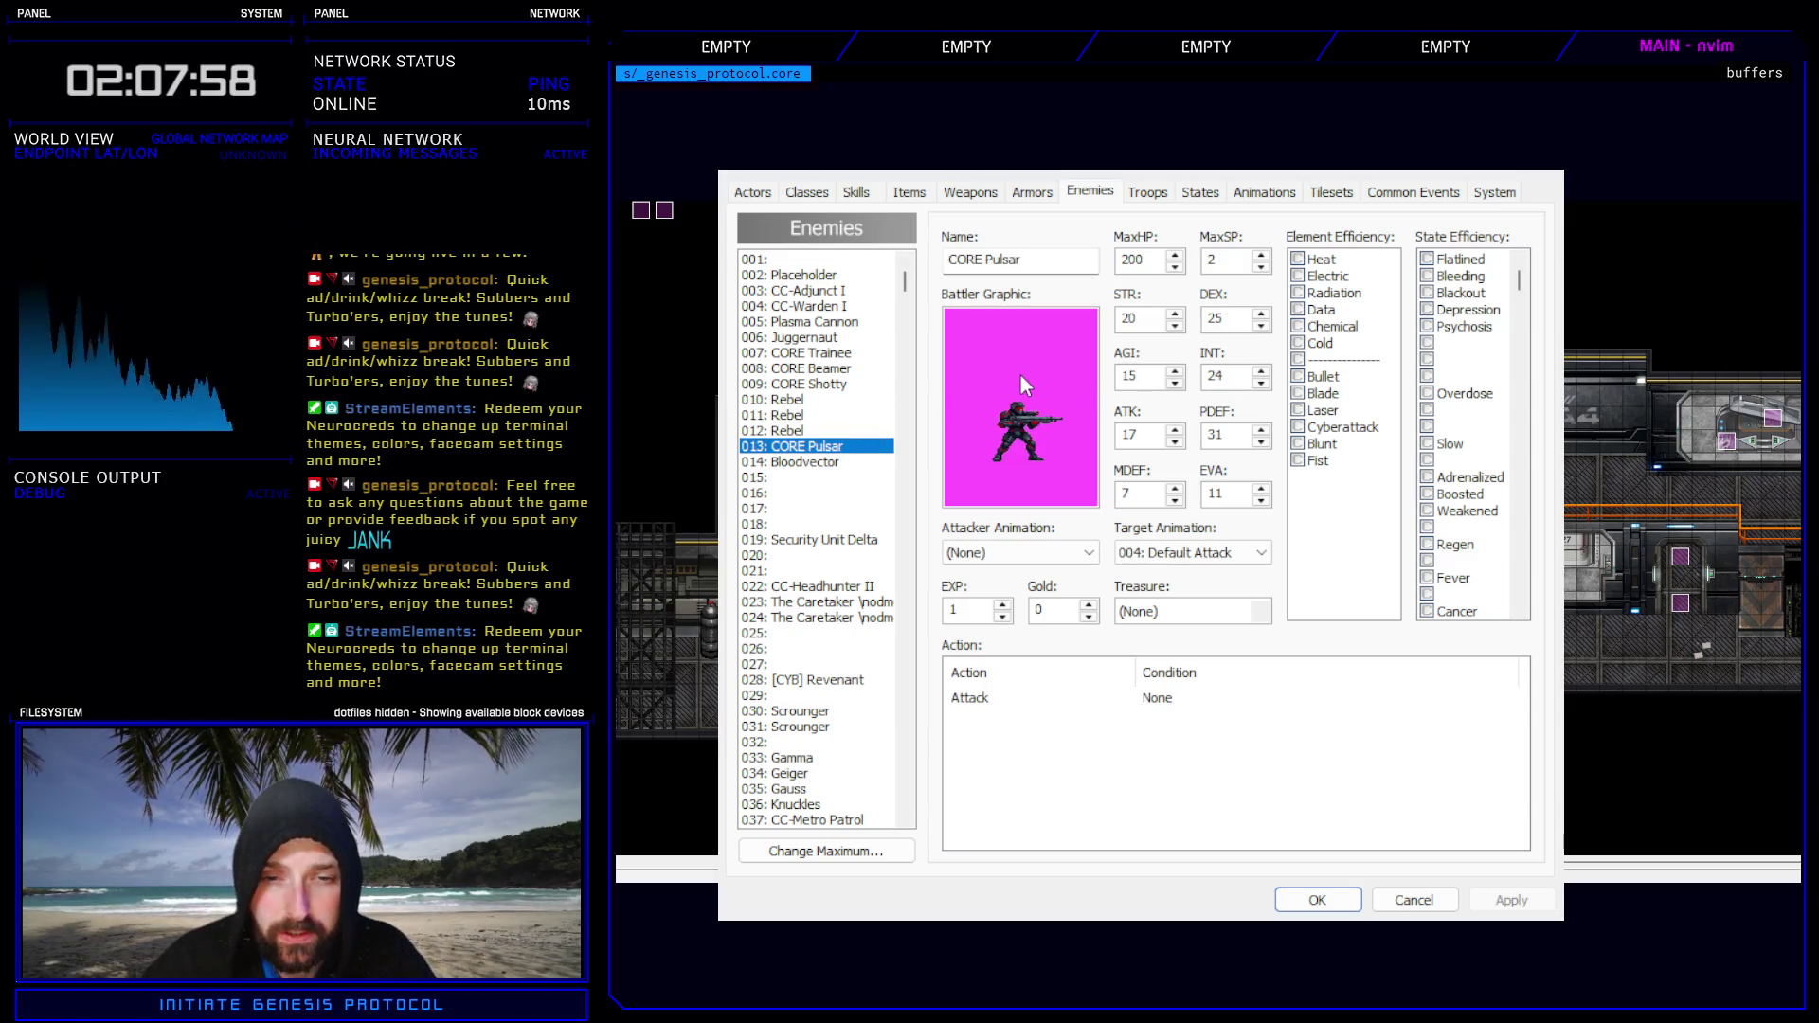
{"action": "left_click", "coordinate": [838, 384]}
{"action": "left_click", "coordinate": [832, 447]}
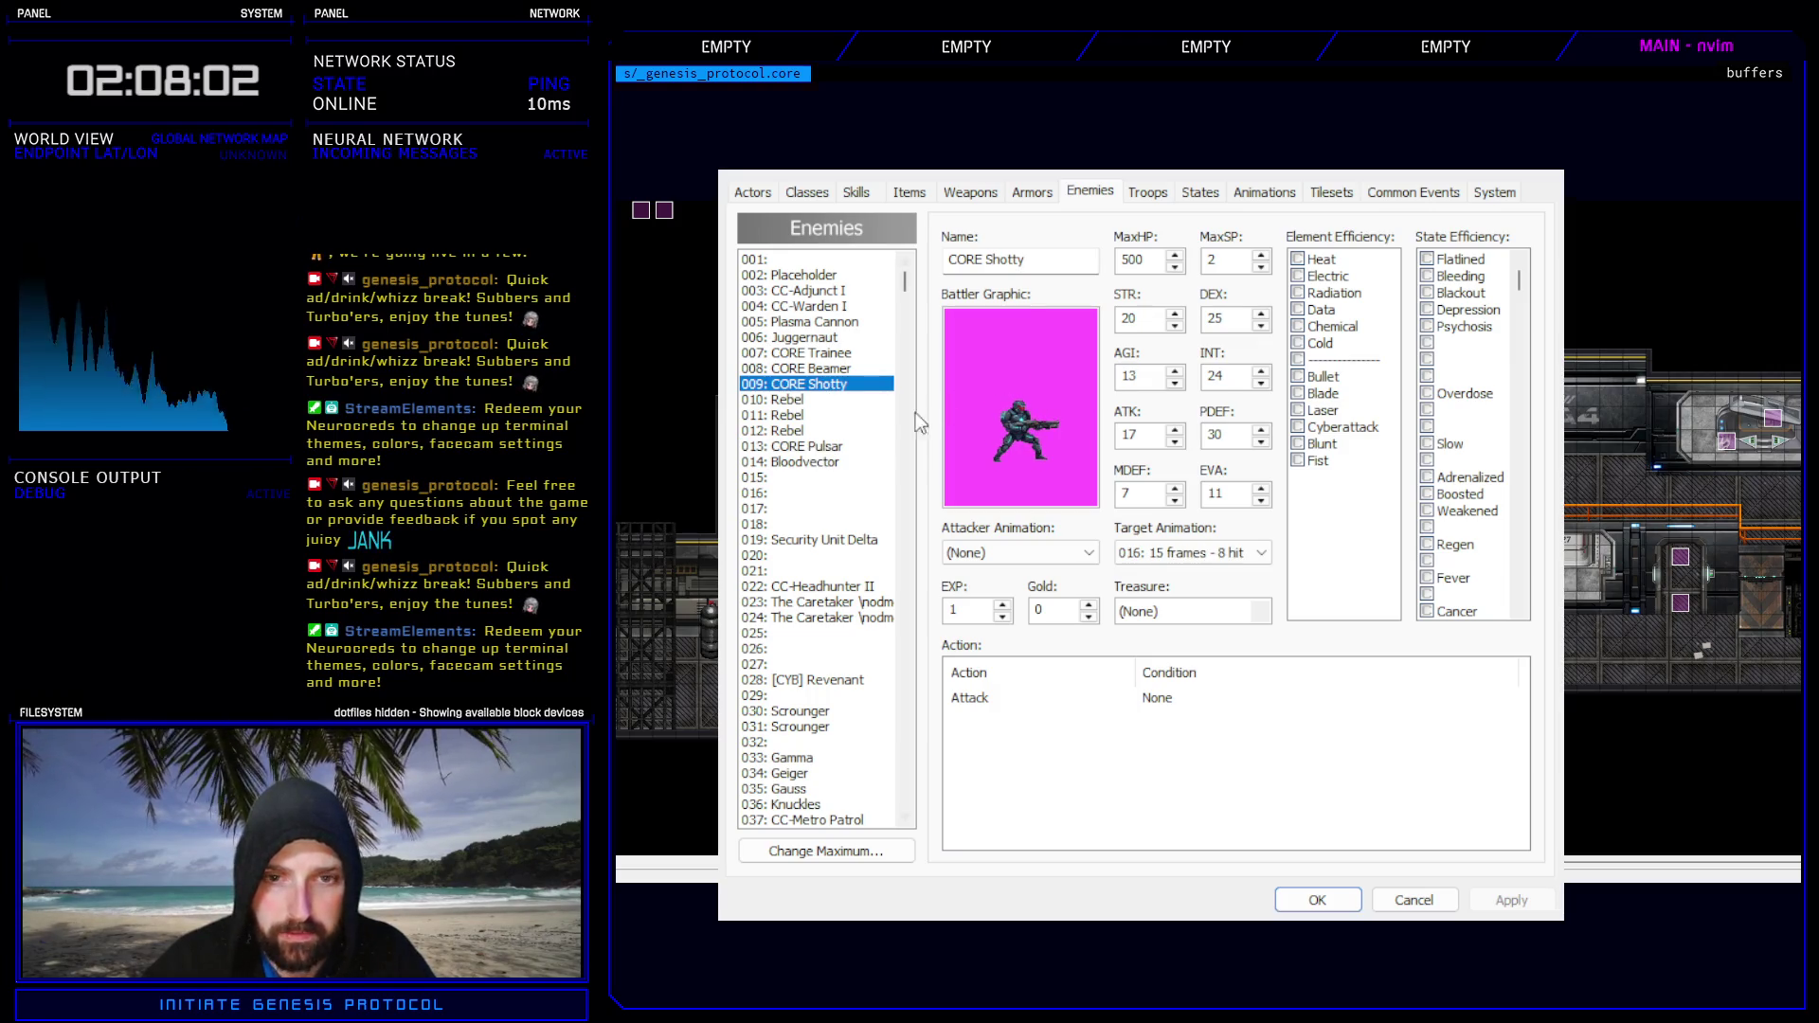
{"action": "left_click", "coordinate": [806, 446]}
{"action": "left_click", "coordinate": [805, 462]}
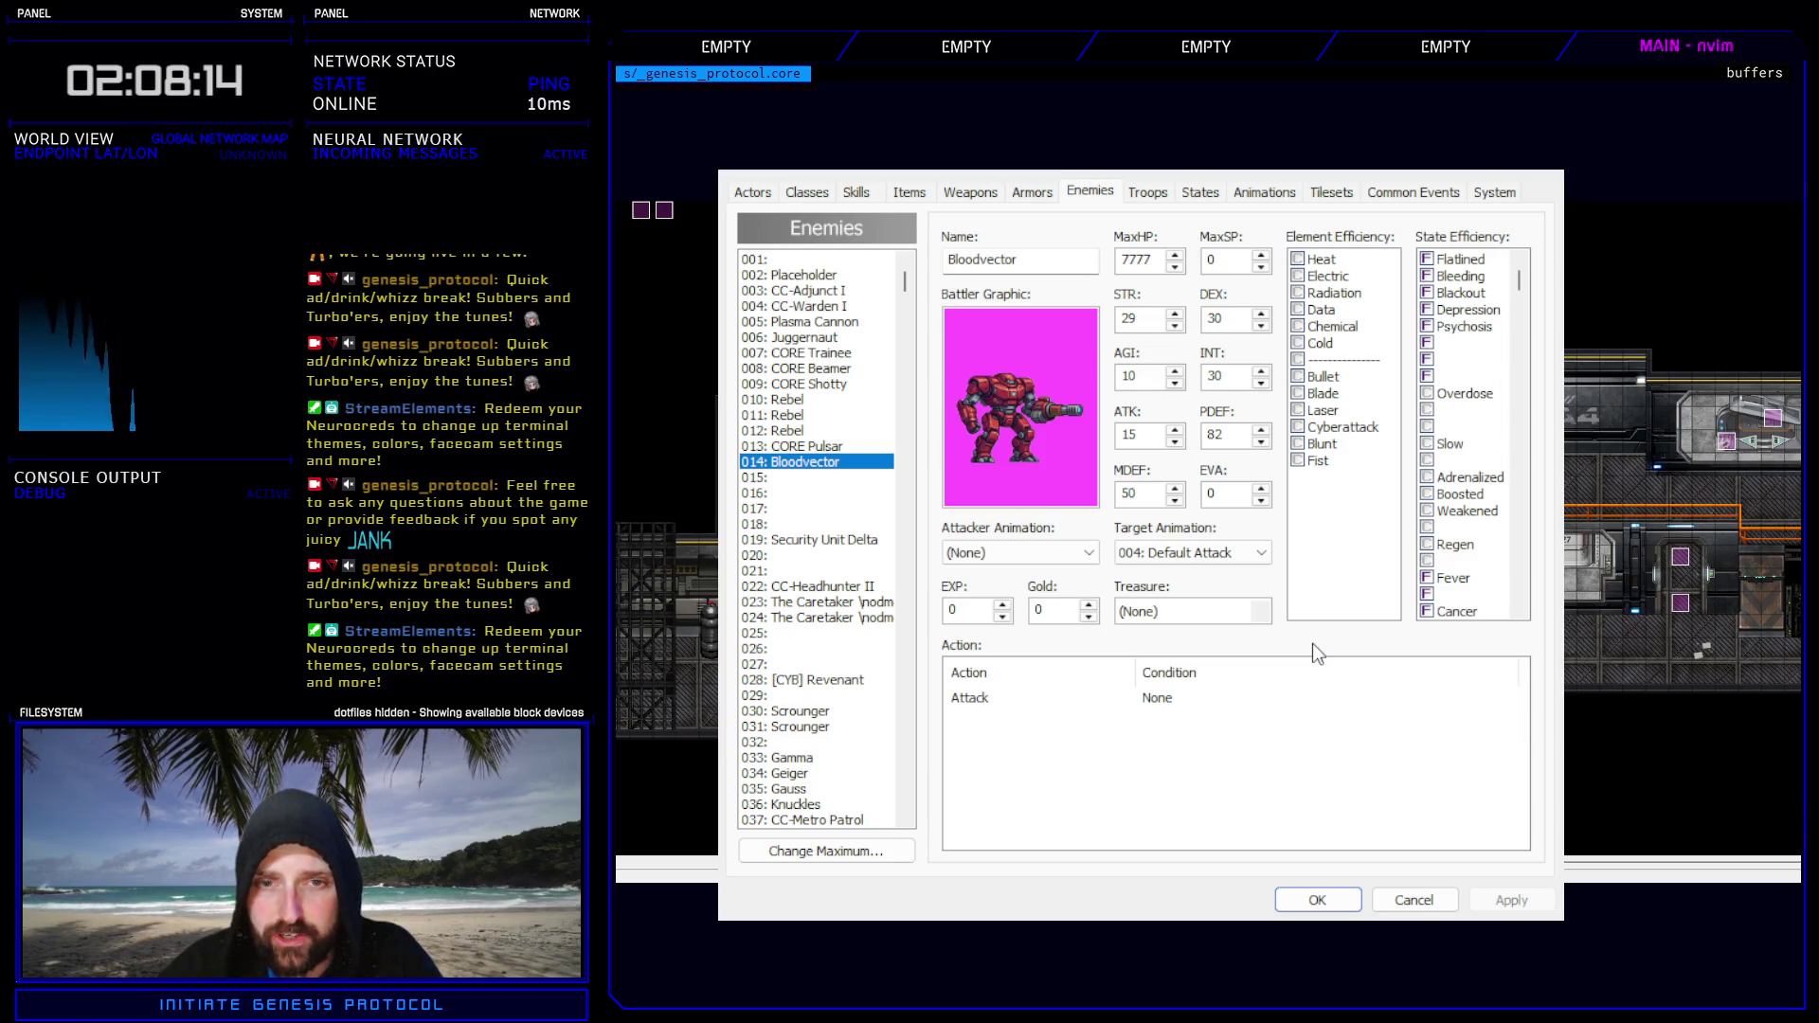
- Add 014: Bloodvector to empty troop 011 and drag the mech to the left of the battlefield
{"action": "left_click", "coordinate": [1146, 194]}
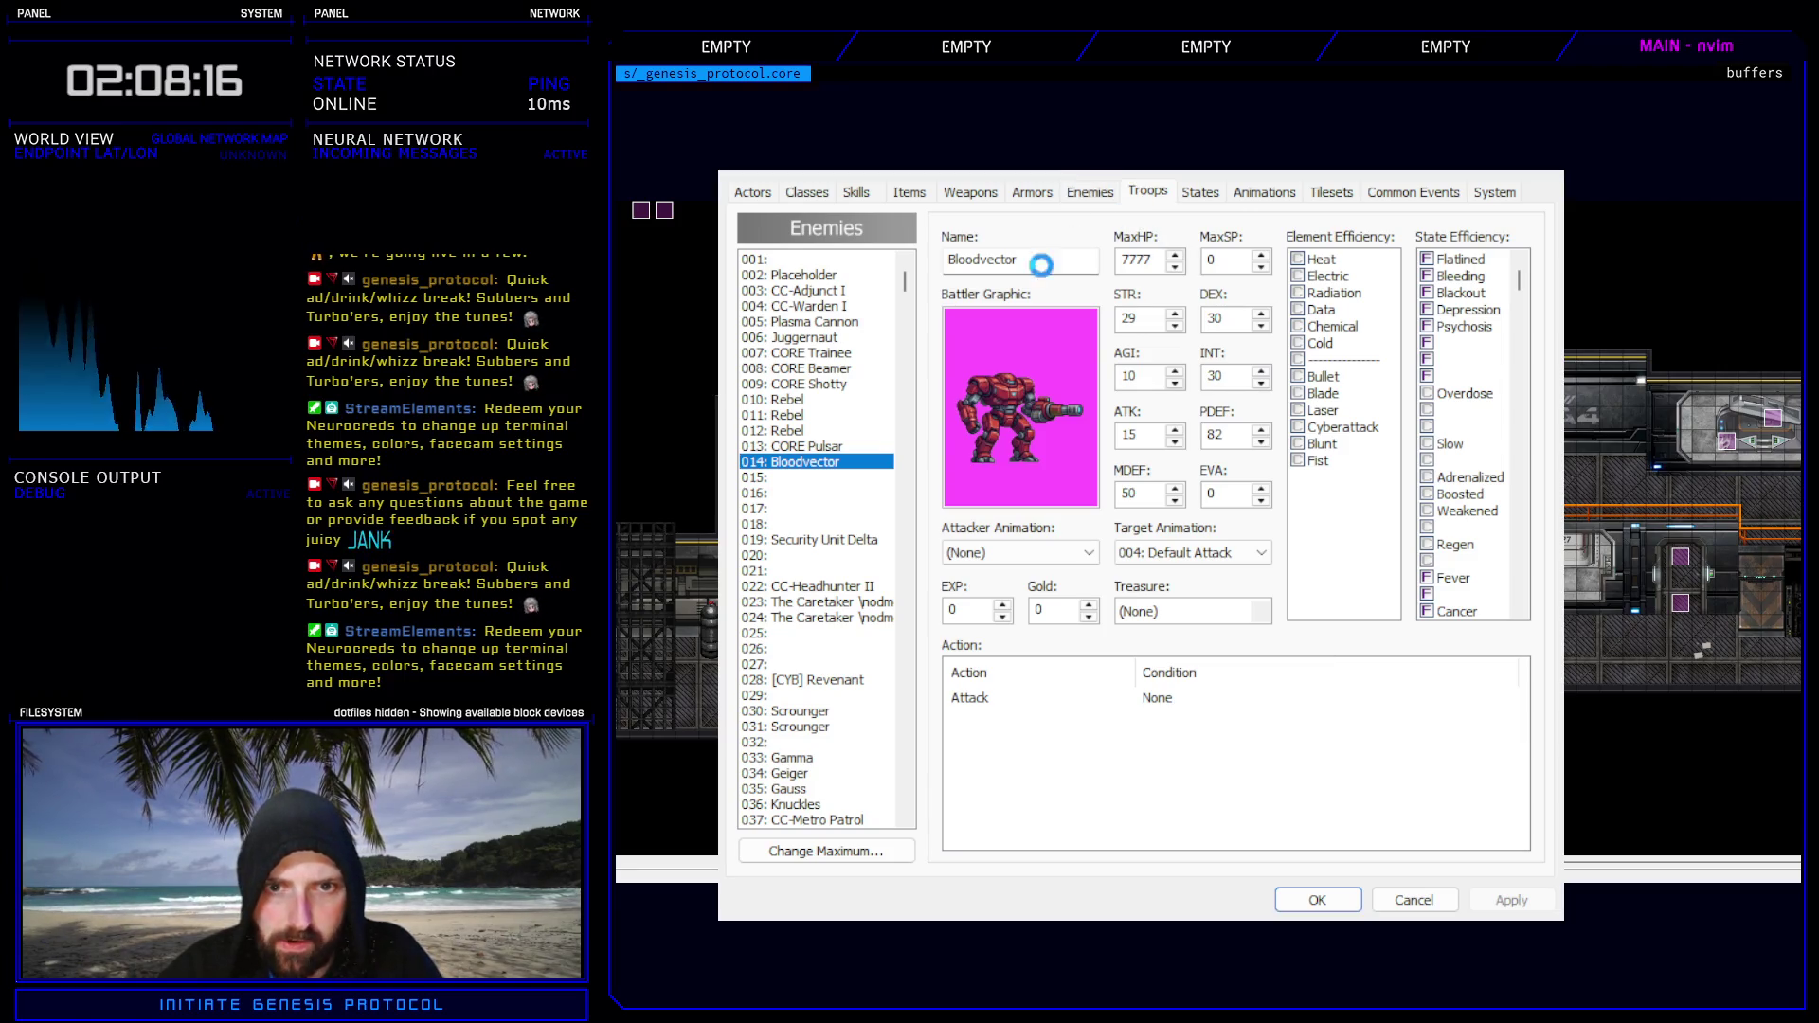
{"action": "left_click", "coordinate": [798, 419]}
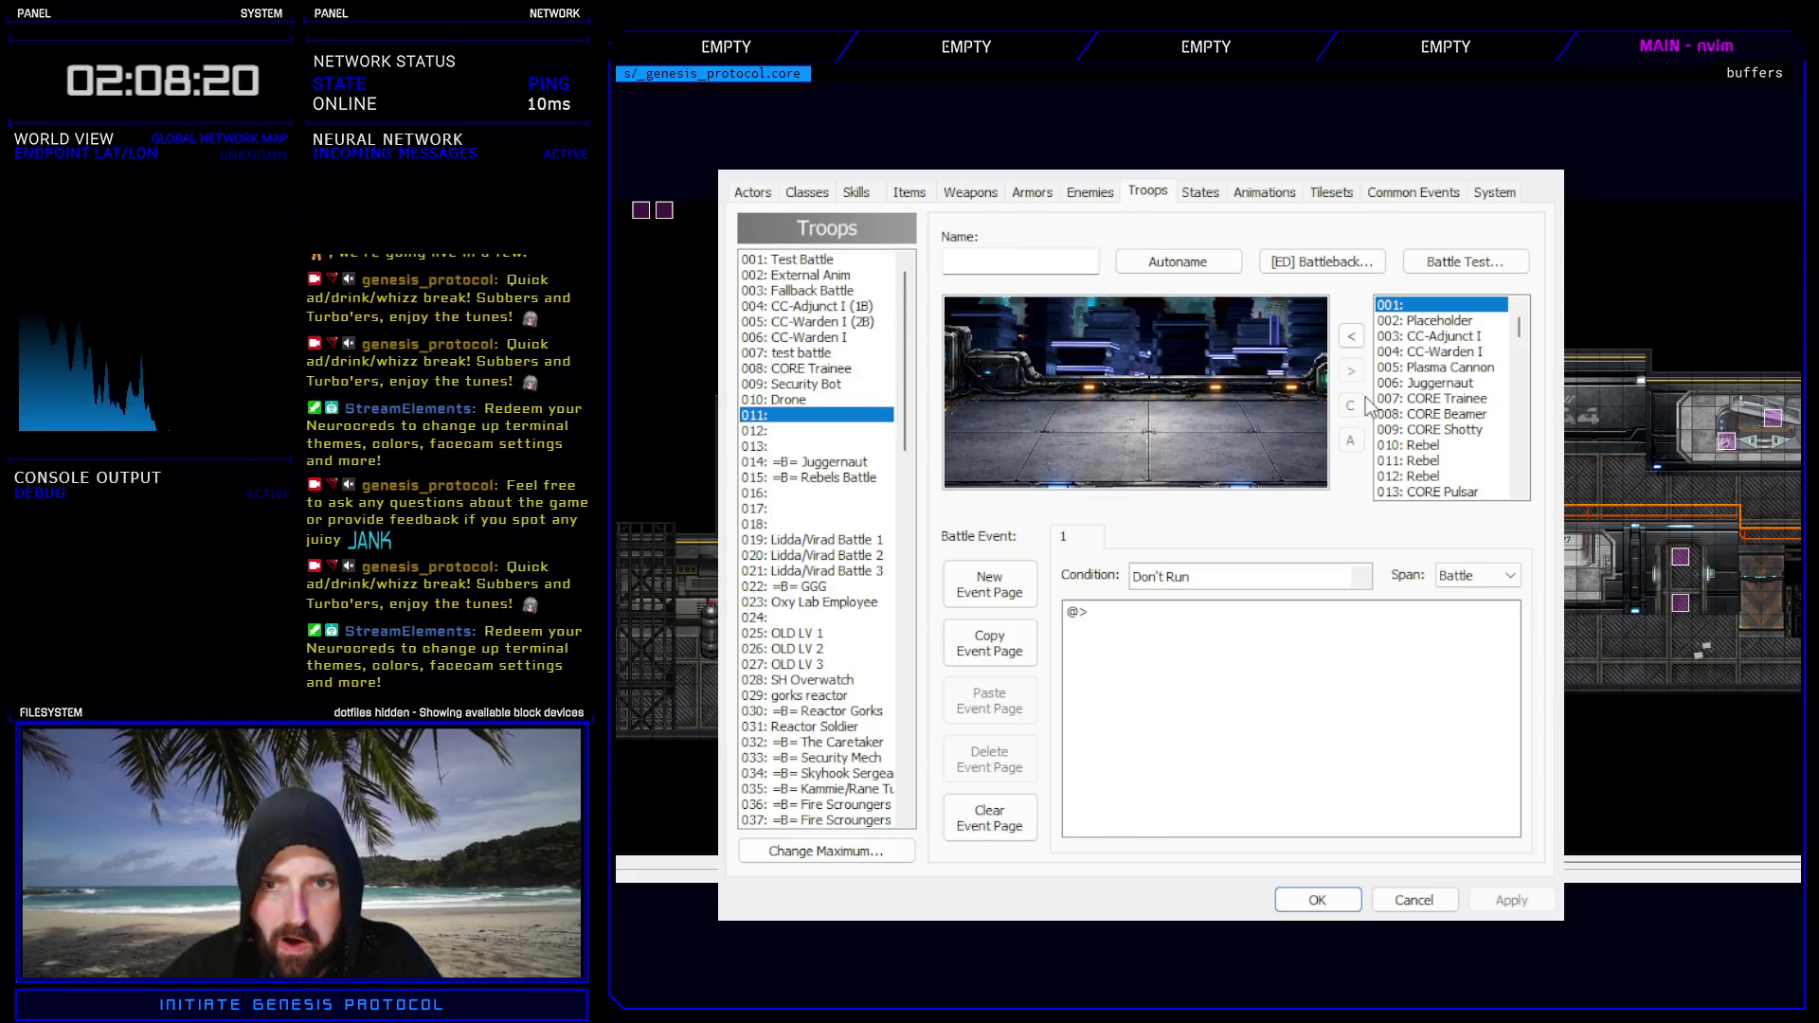
{"action": "scroll", "coordinate": [1486, 402], "scroll_direction": "down", "scroll_amount": 2}
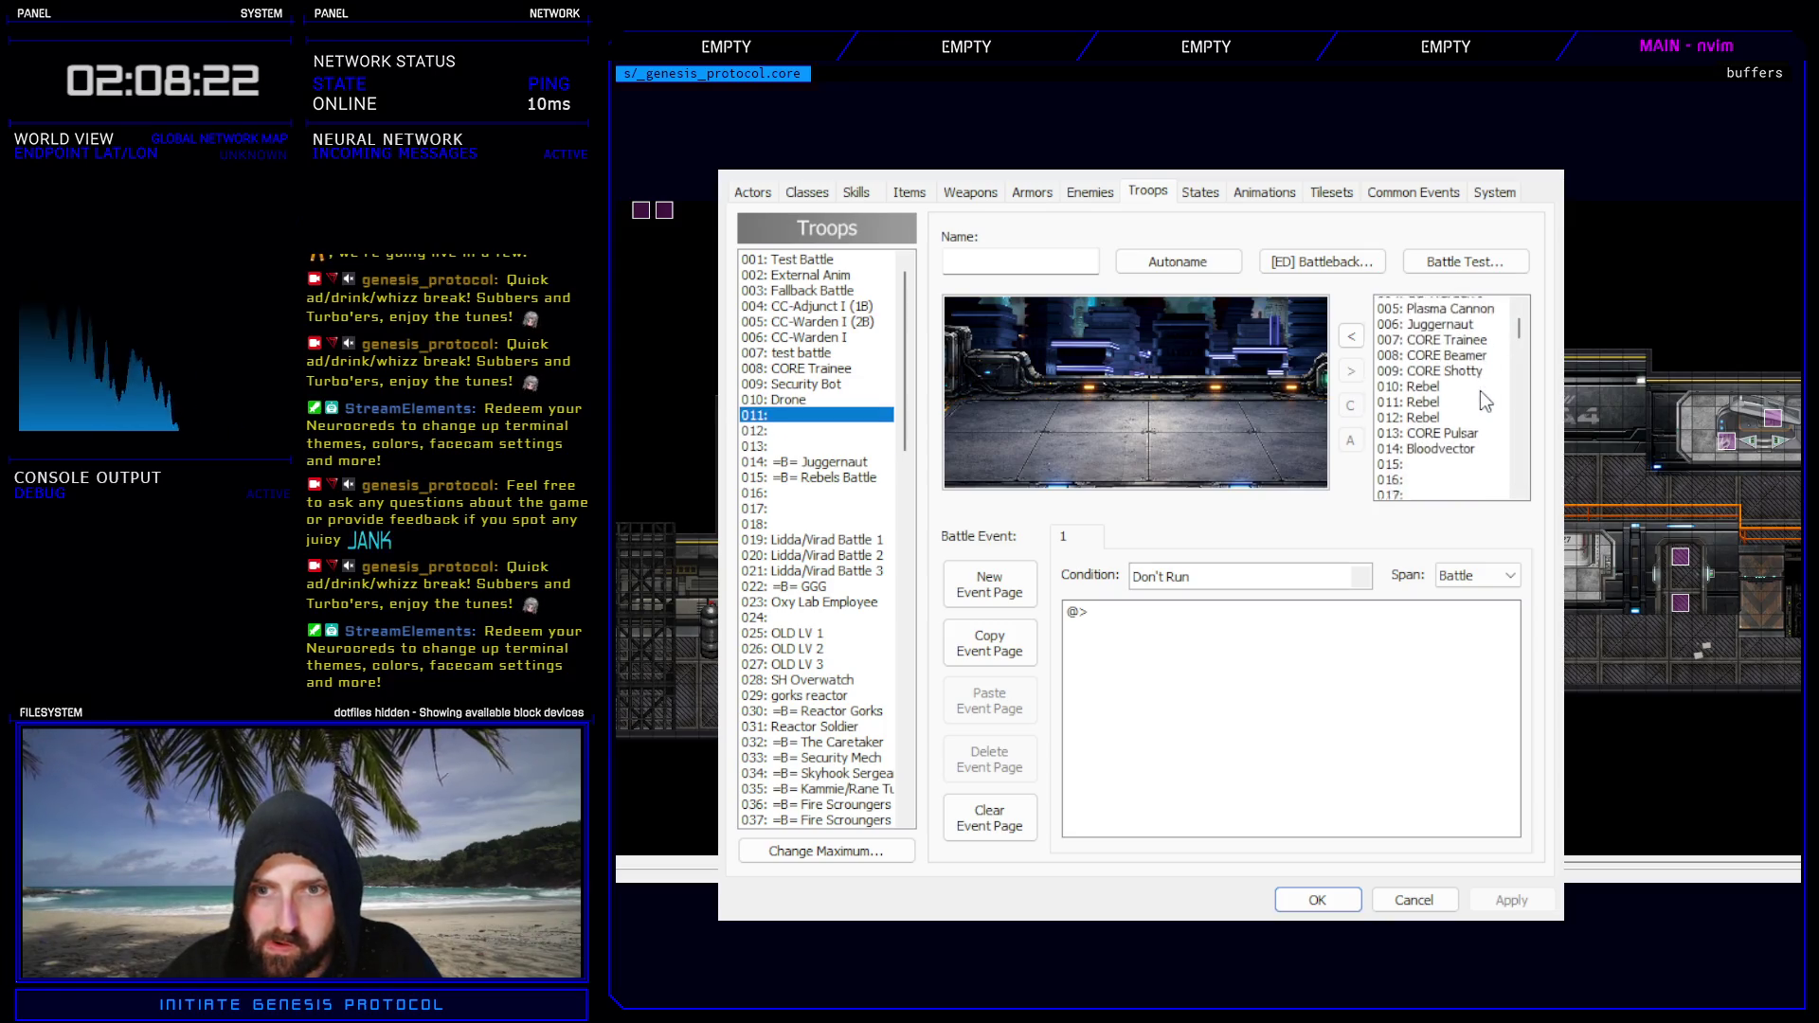
{"action": "scroll", "coordinate": [1486, 402], "scroll_direction": "down", "scroll_amount": 4}
{"action": "left_click", "coordinate": [1440, 320]}
{"action": "left_click", "coordinate": [1351, 337]}
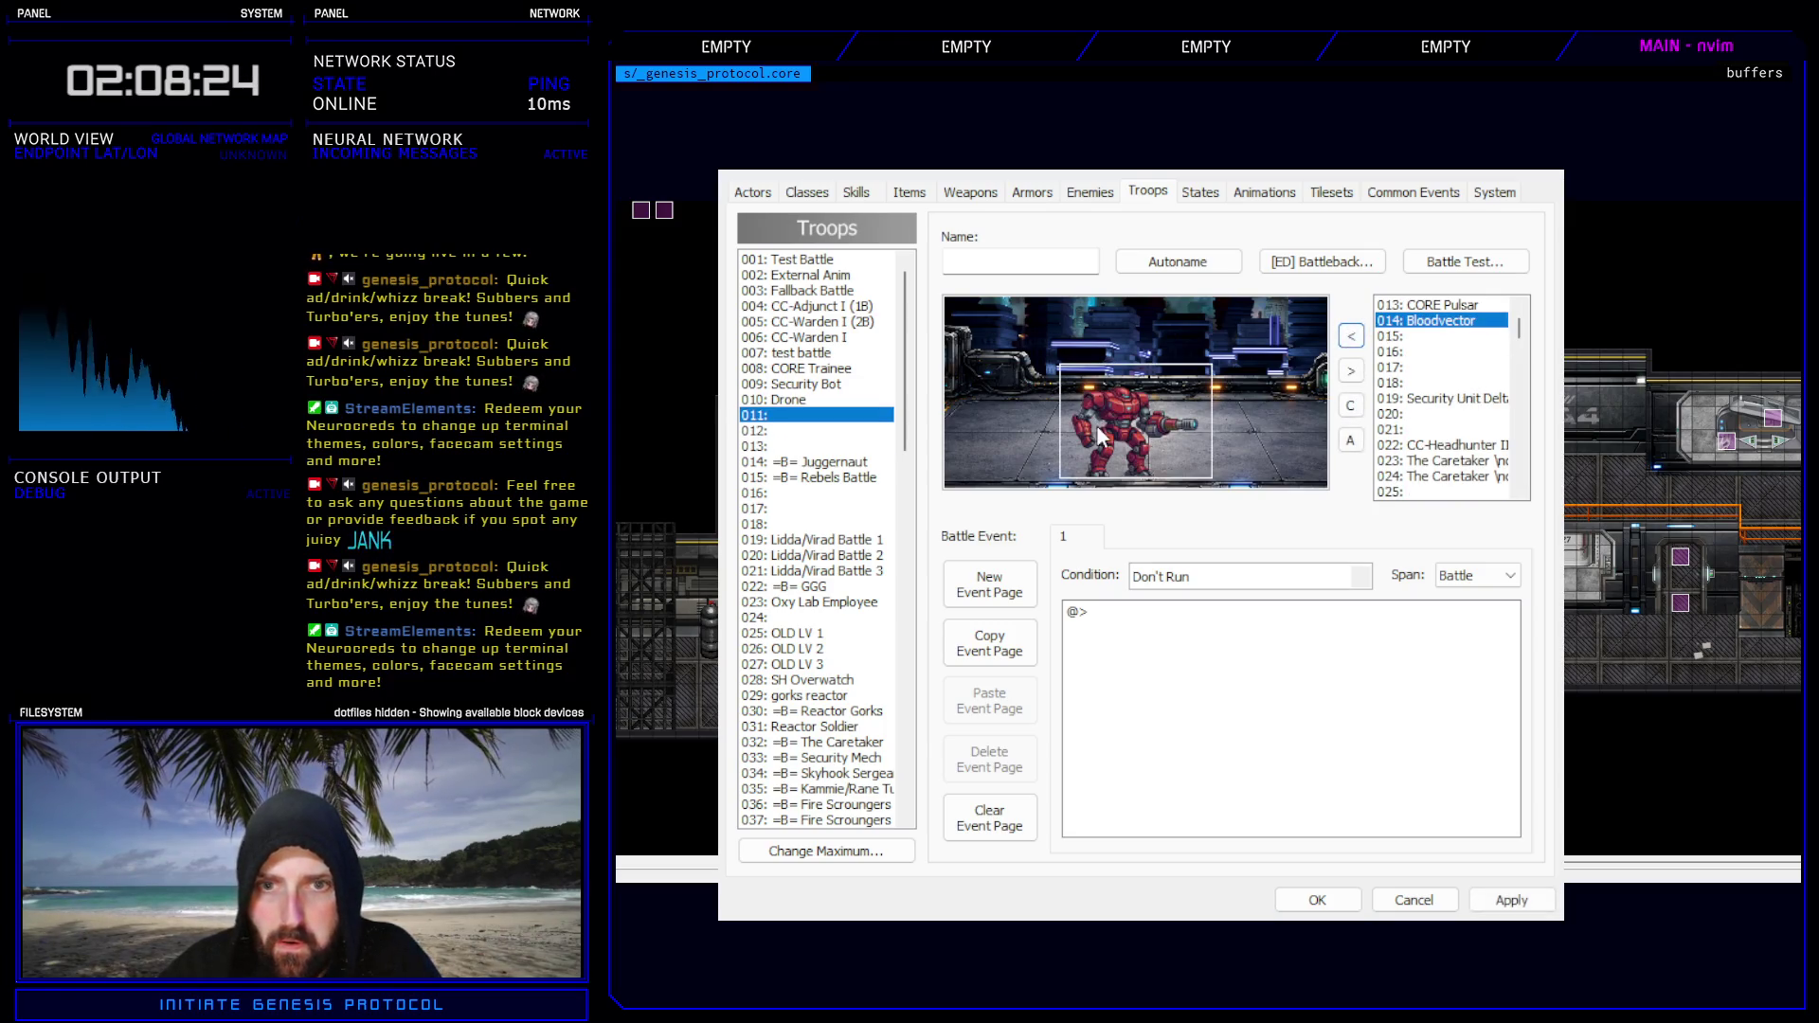
{"action": "left_click_drag", "start_coordinate": [1099, 436], "coordinate": [1018, 407]}
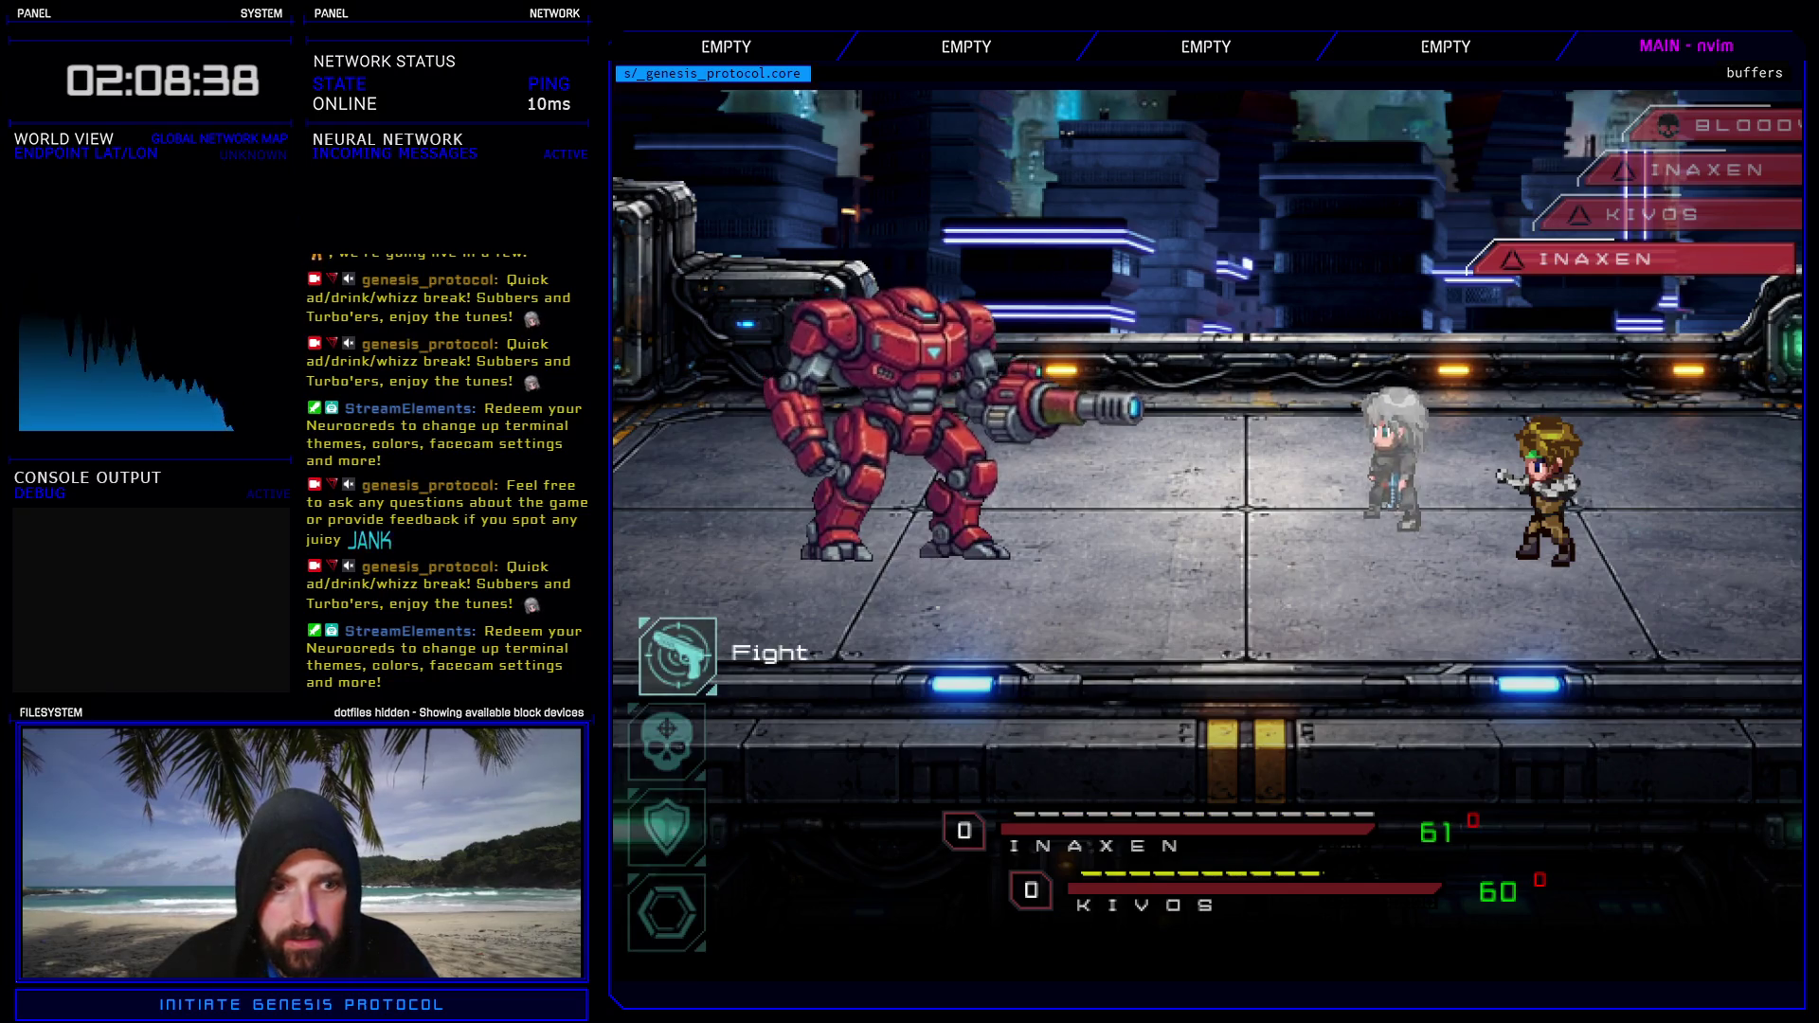
- Use Fast Blast and Kivos's Raging Fist, then have Inaxen attack the Bloodvector mech
{"action": "key", "text": "Return"}
{"action": "key", "text": "Return"}
{"action": "key", "text": "Return"}
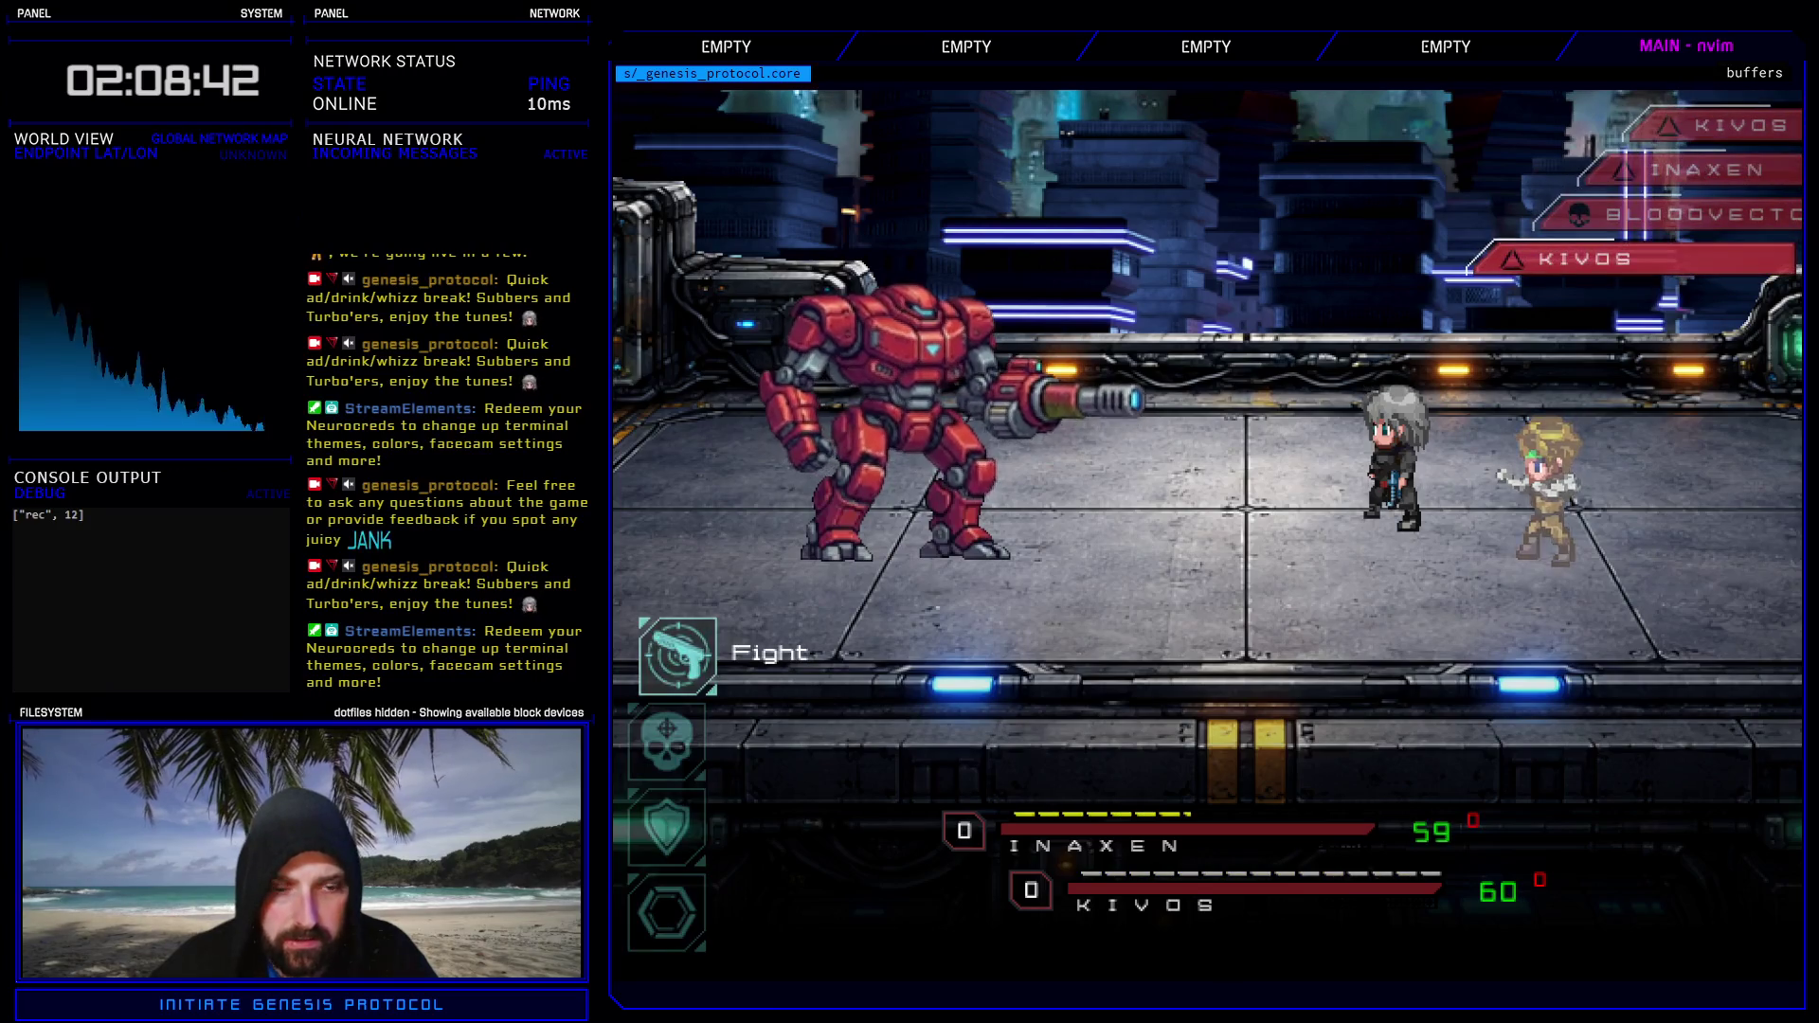
{"action": "key", "text": "Return"}
{"action": "key", "text": "Return"}
{"action": "key", "text": "Return"}
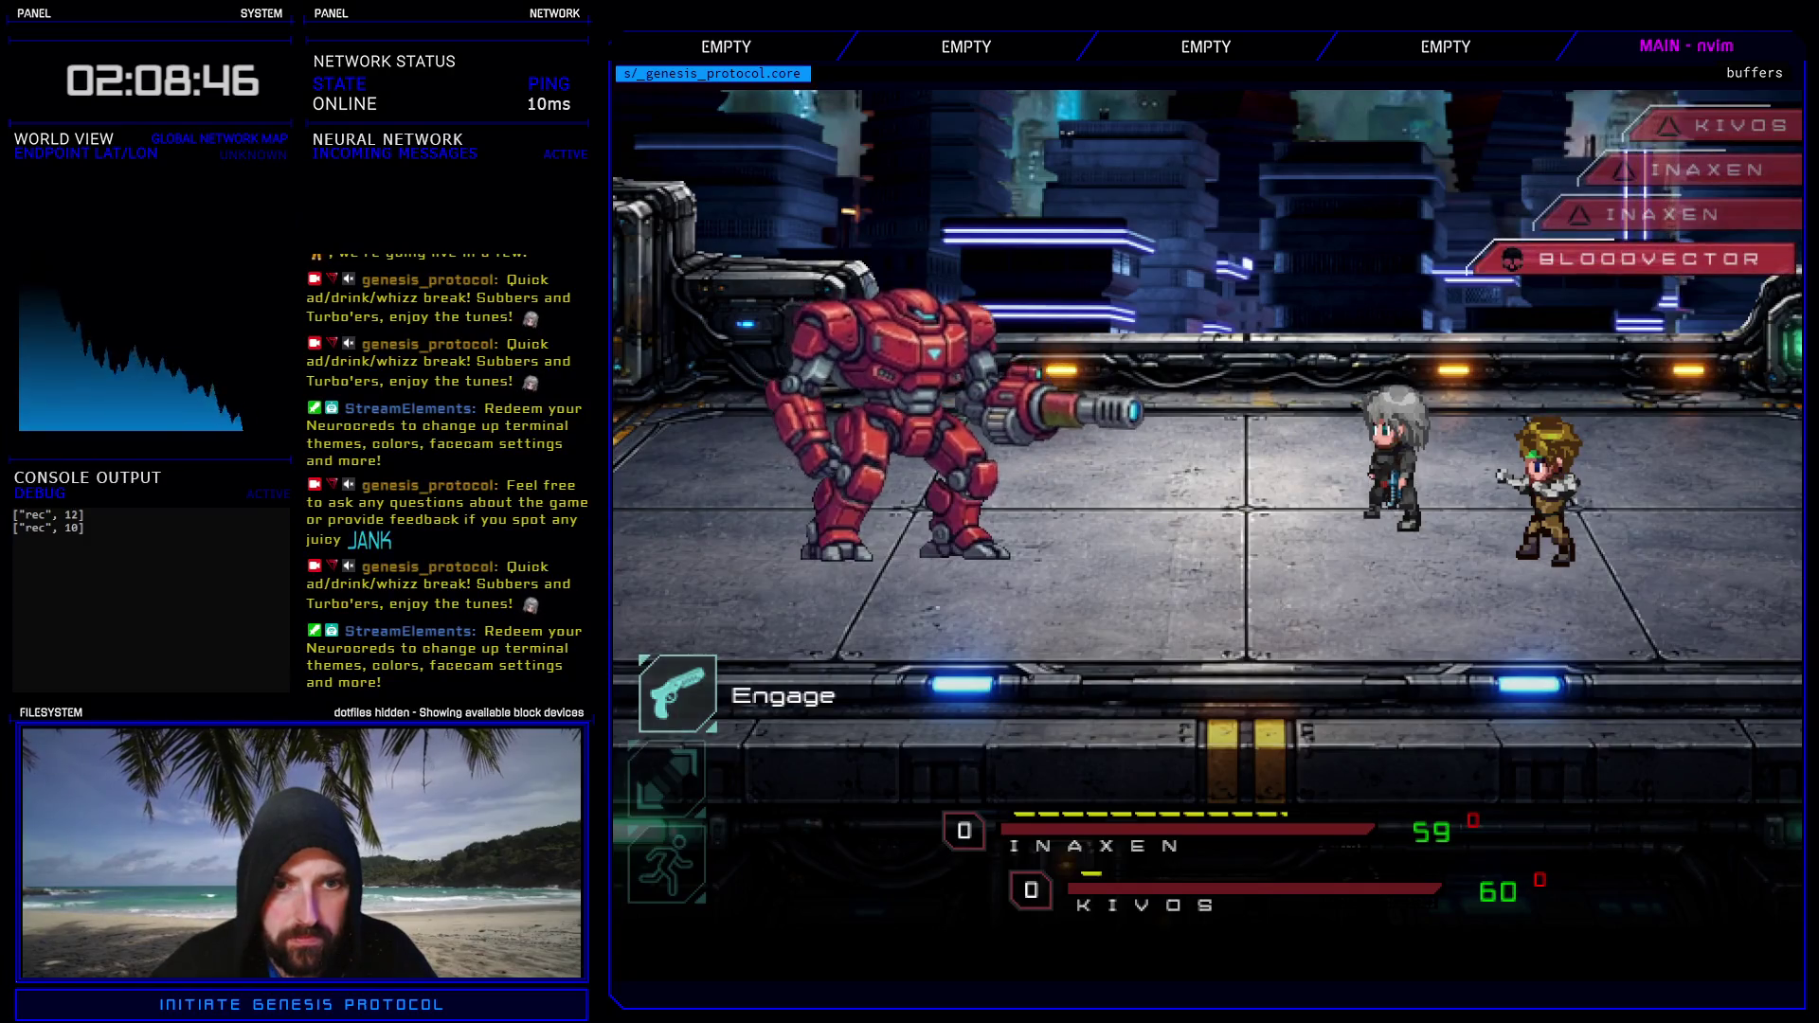
{"action": "key", "text": "Return"}
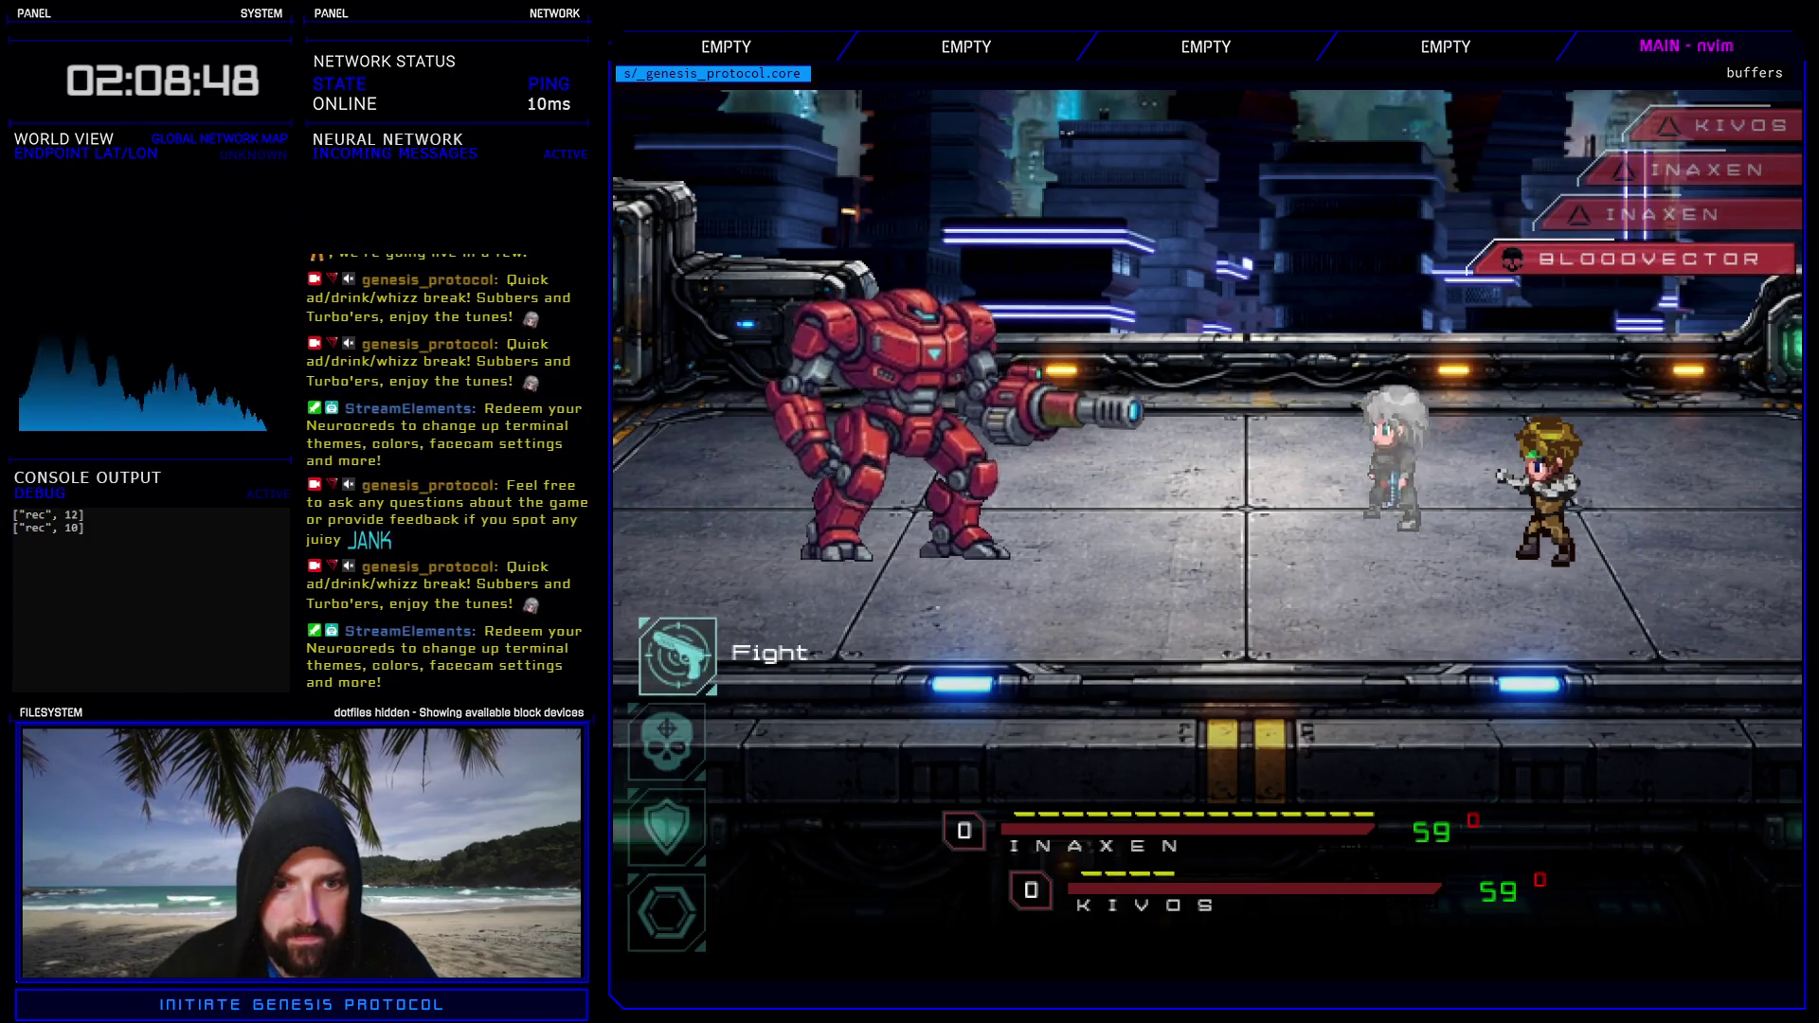
{"action": "key", "text": "Return"}
{"action": "key", "text": "Return"}
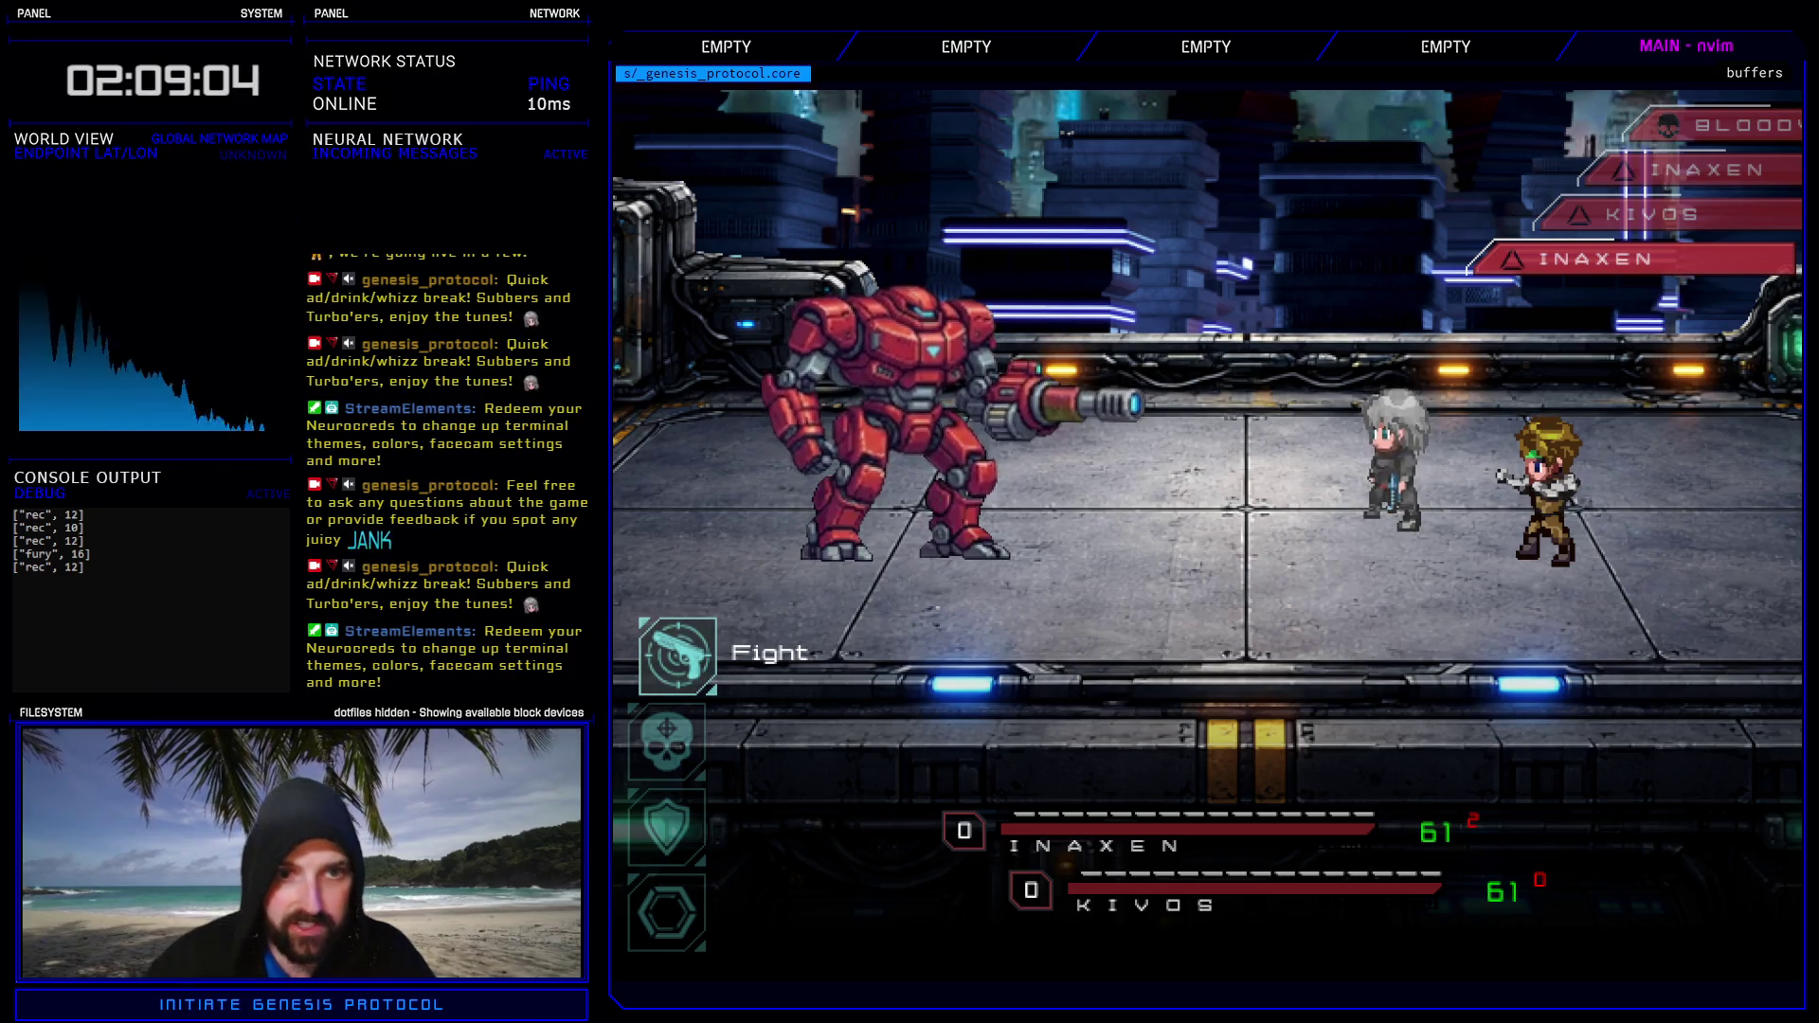
- Have Inaxen defend, hit the mech with Kivos's Raging Fist, and end the battle test
{"action": "key", "text": "Down"}
{"action": "key", "text": "Down"}
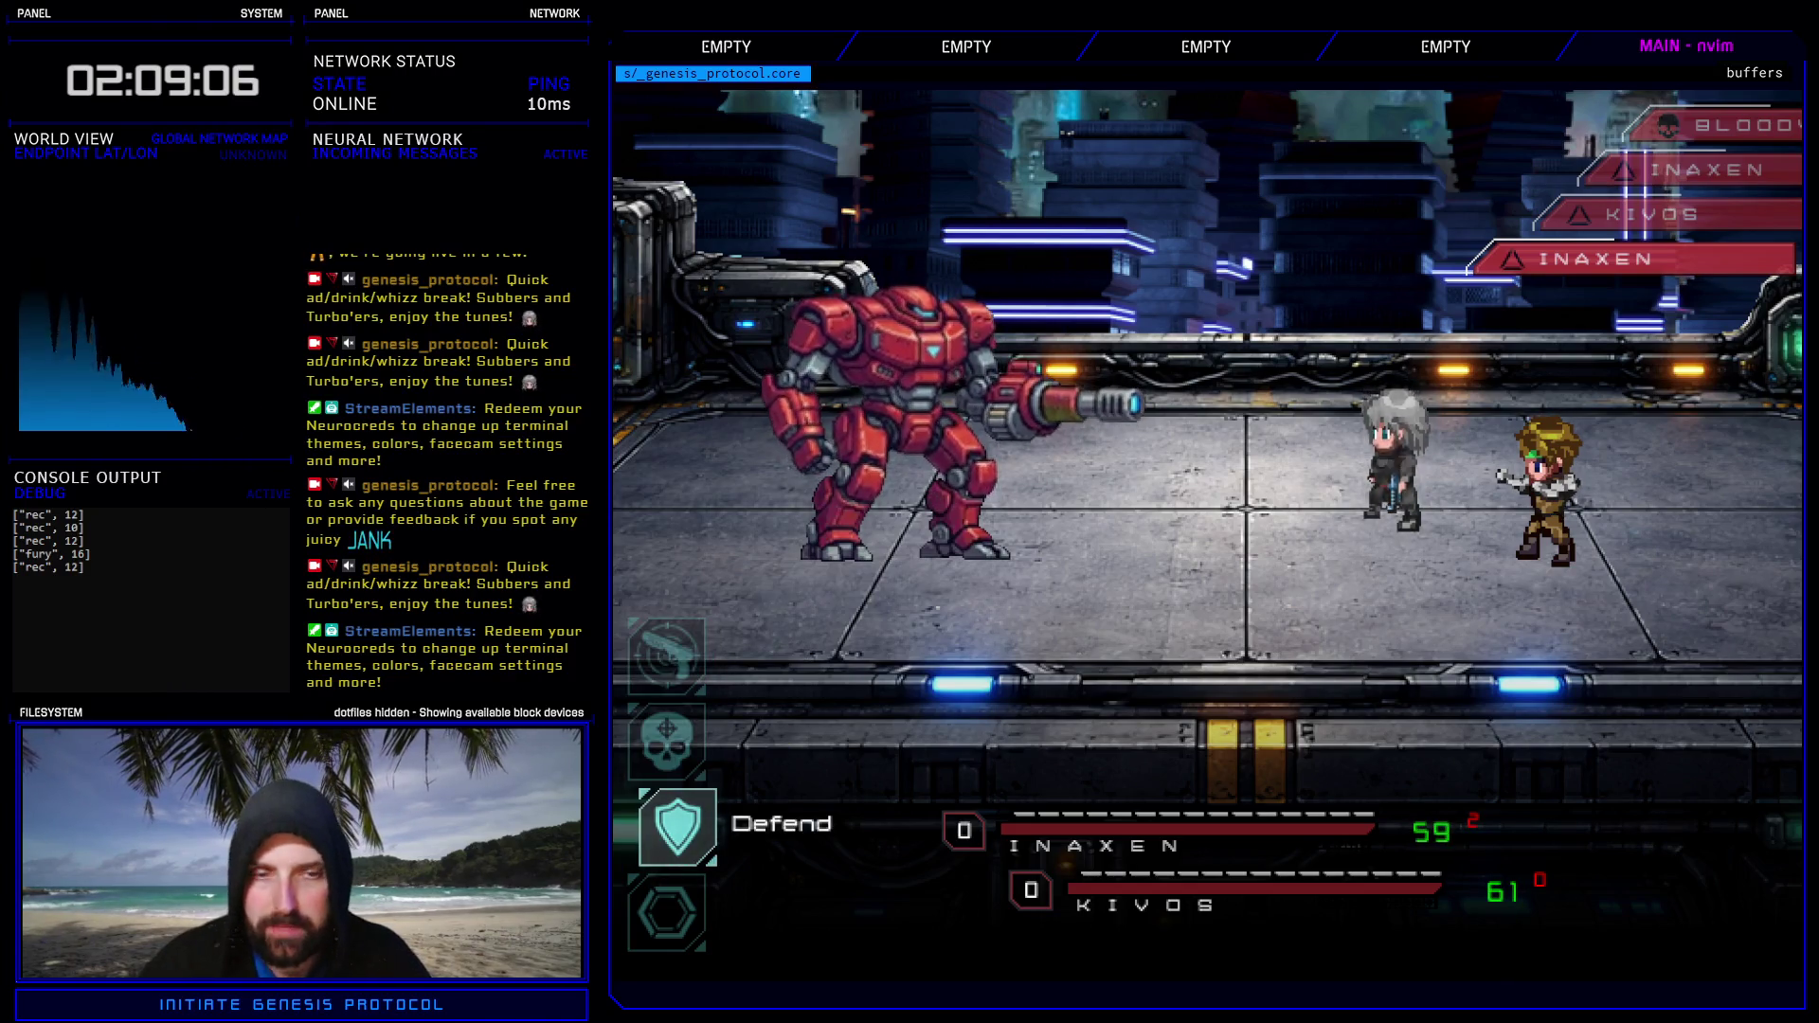
{"action": "key", "text": "Return"}
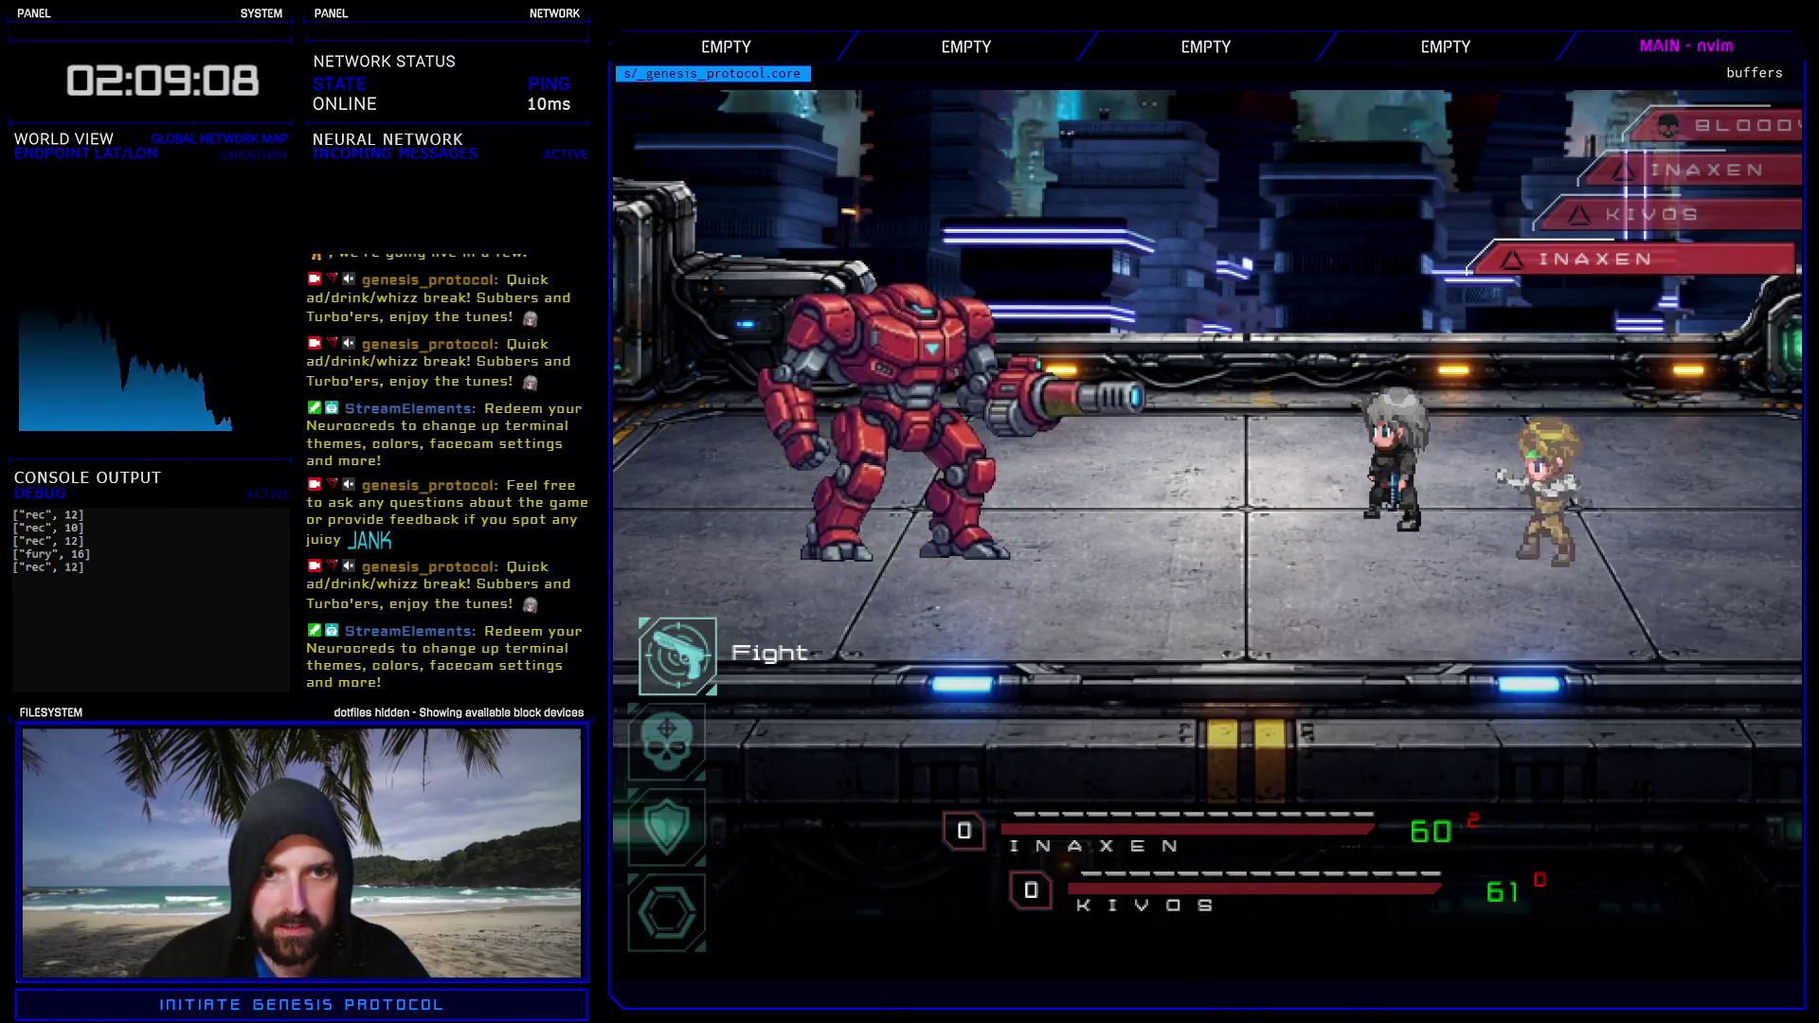
{"action": "key", "text": "Return"}
{"action": "key", "text": "Return"}
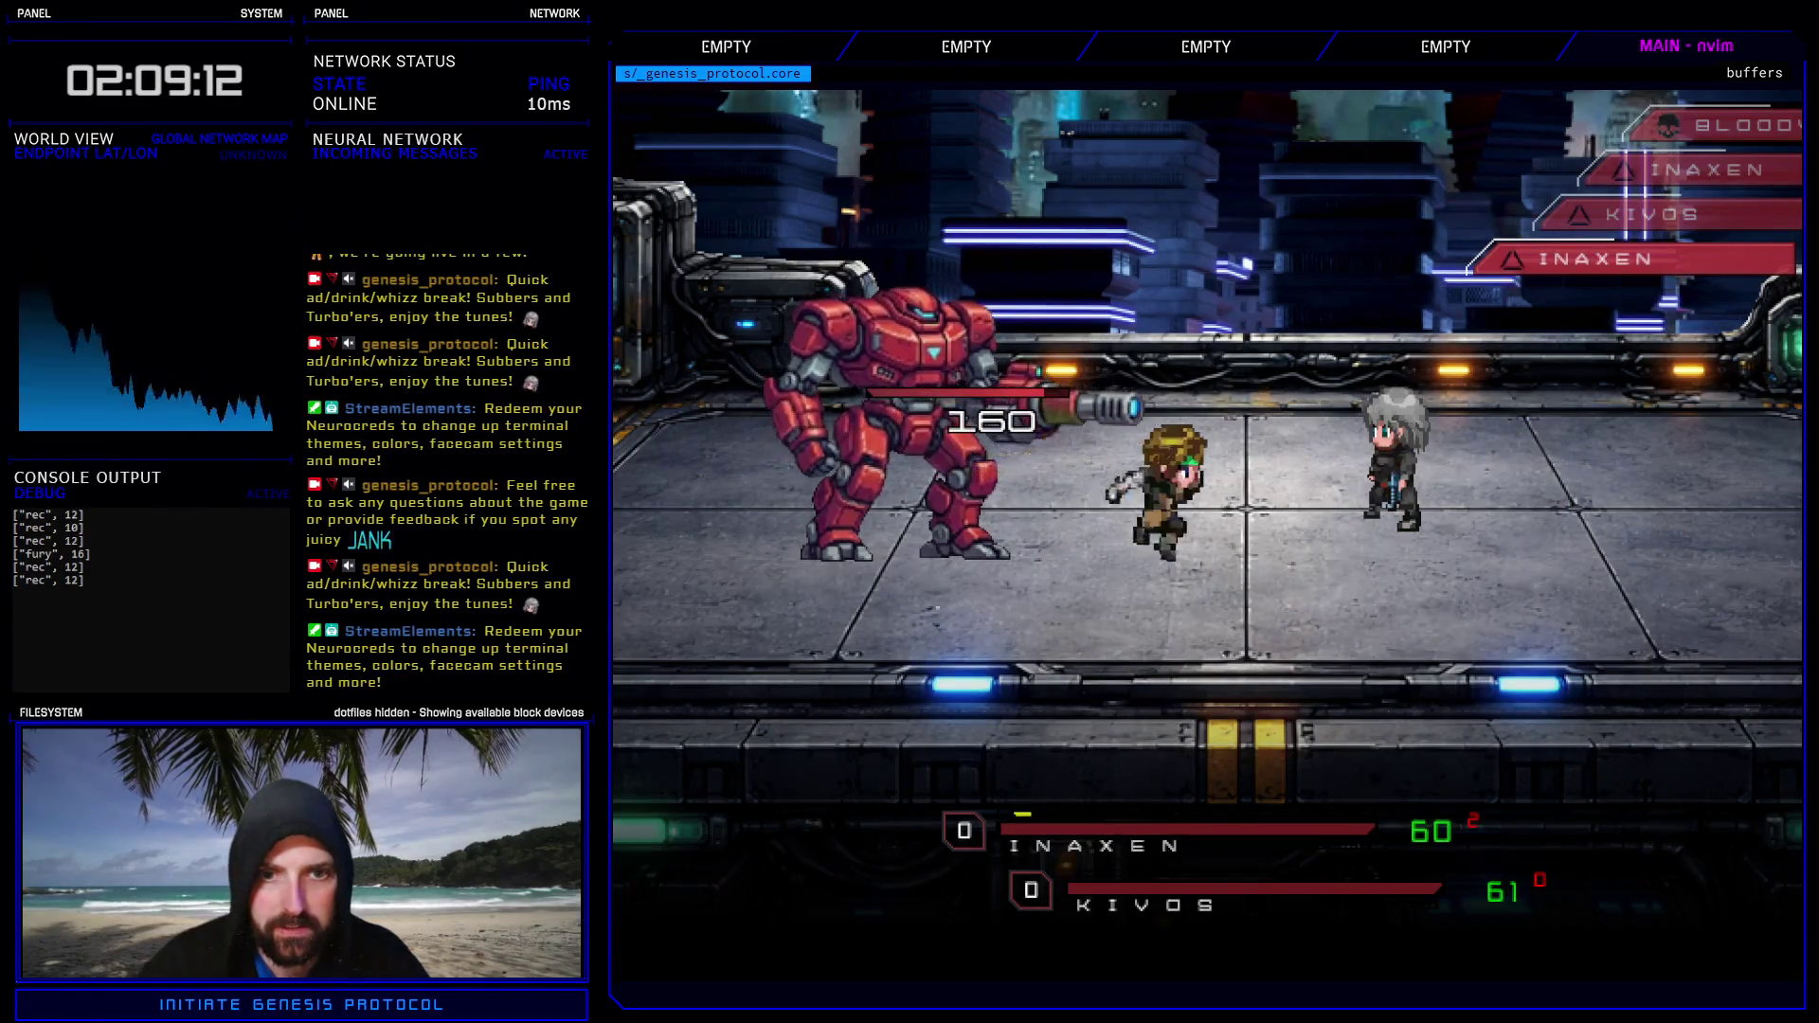
{"action": "left_click", "coordinate": [1765, 95]}
{"action": "left_click", "coordinate": [1345, 892]}
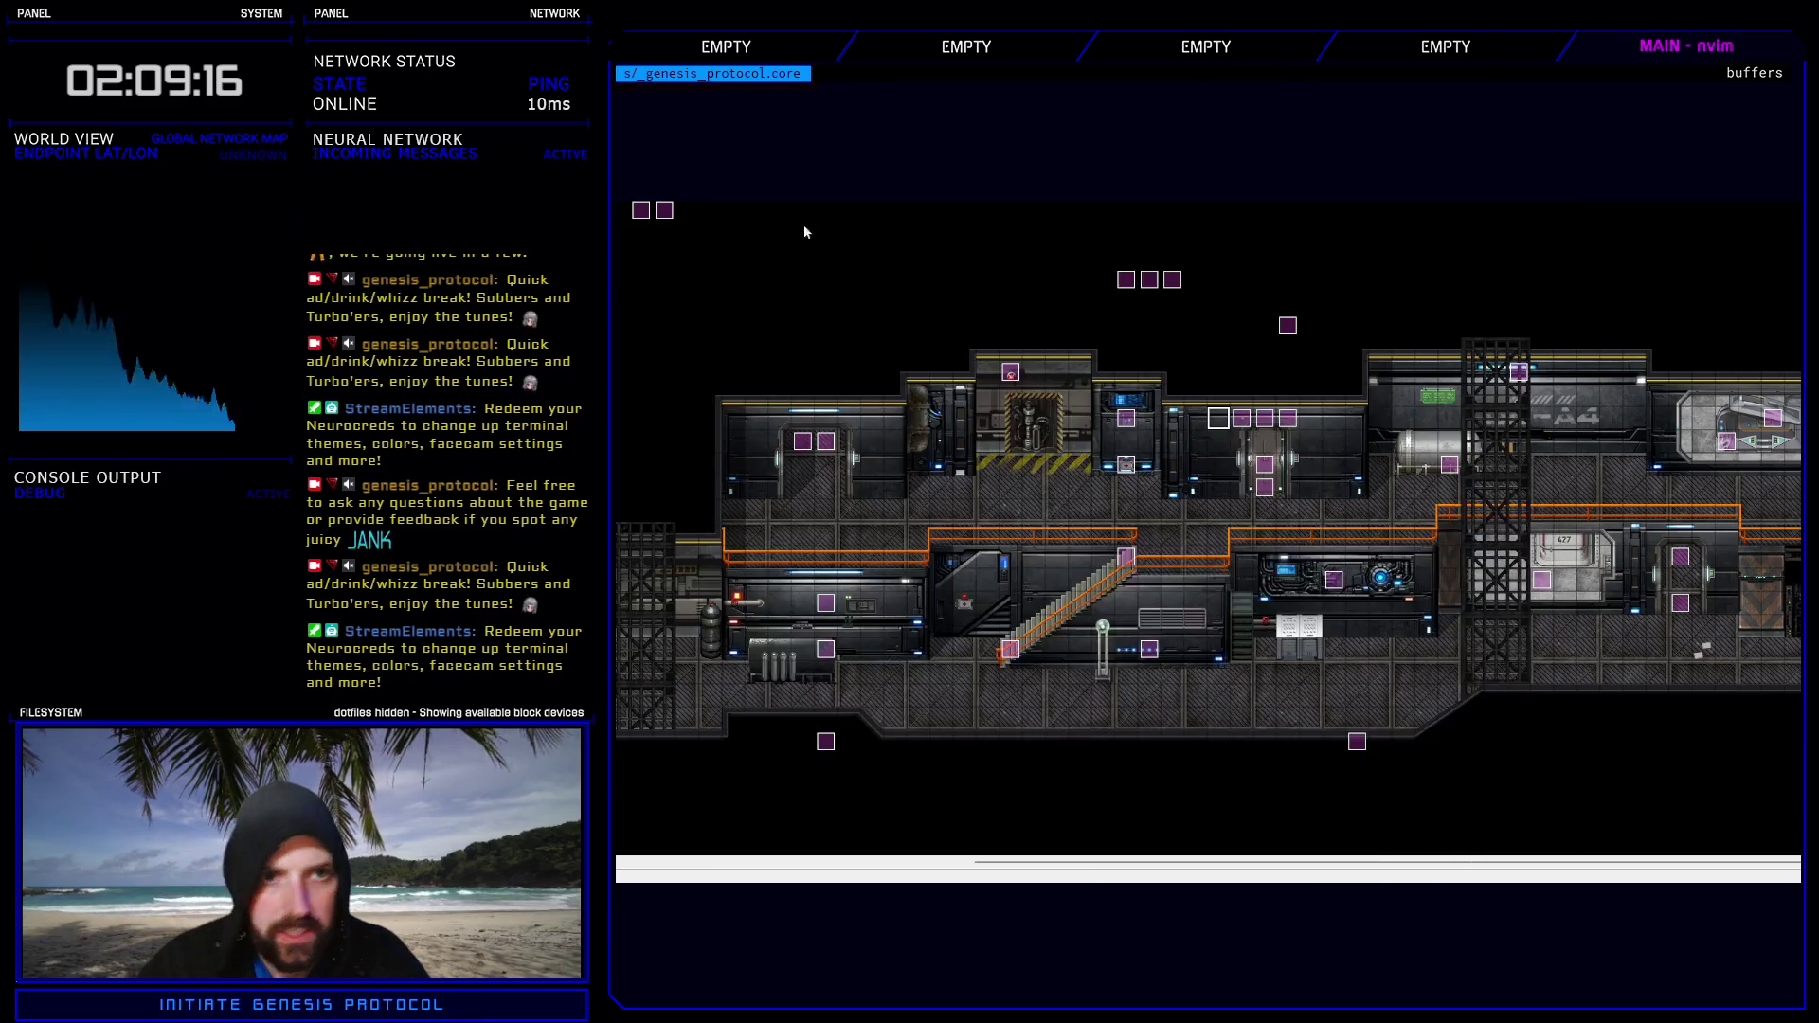